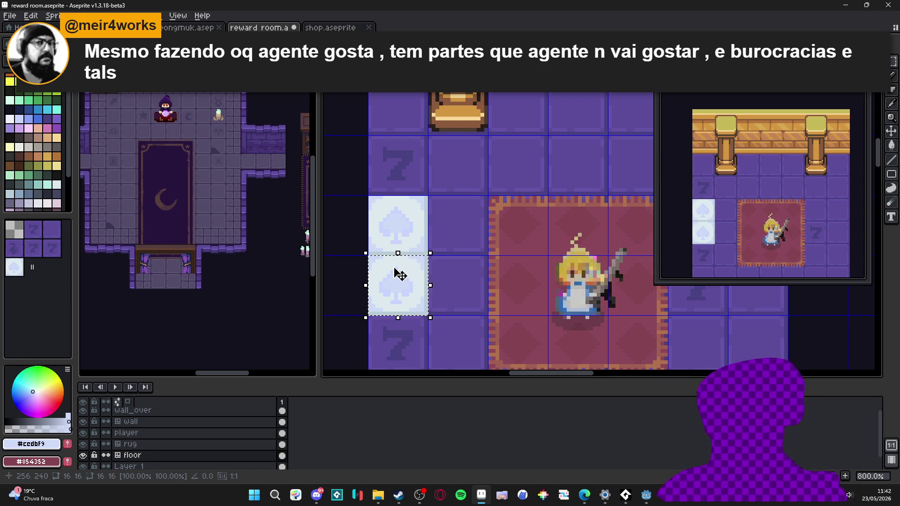
Shift the lower spade tile's hue to about -144 so it turns cream with a pale green spade
key(ctrl+u)
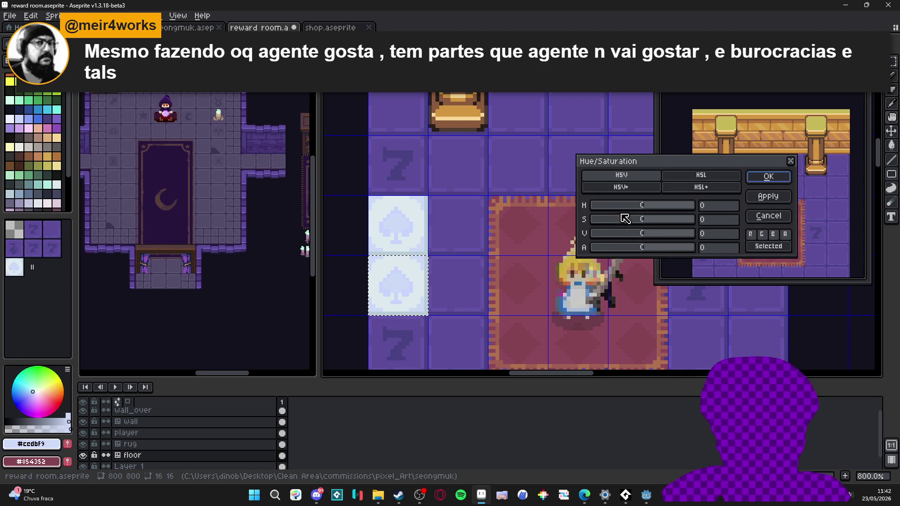
mouse_move(622, 205)
mouse_down()
mouse_move(677, 208)
mouse_move(605, 205)
mouse_up()
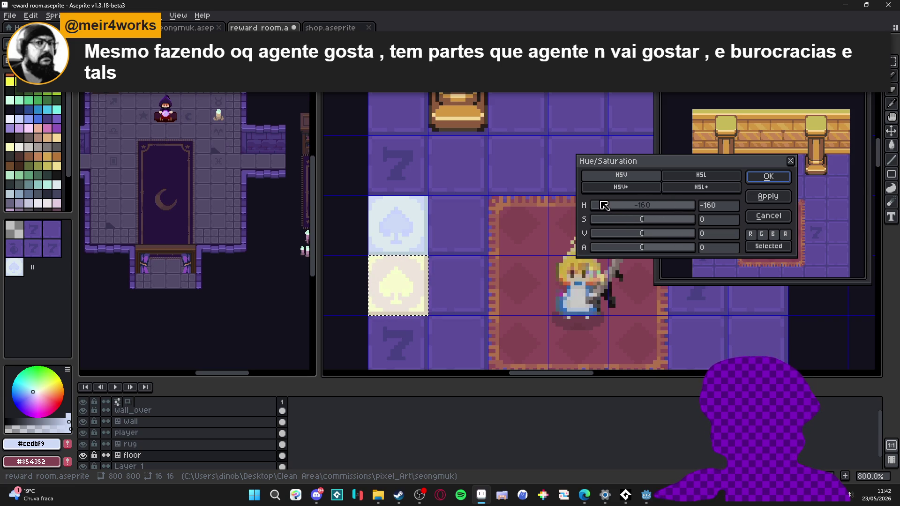
drag(605, 205, 616, 206)
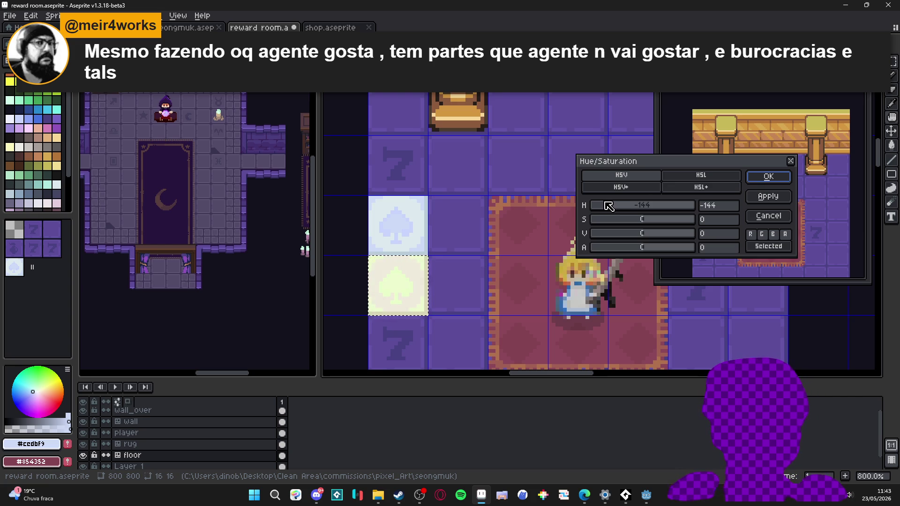
click(769, 177)
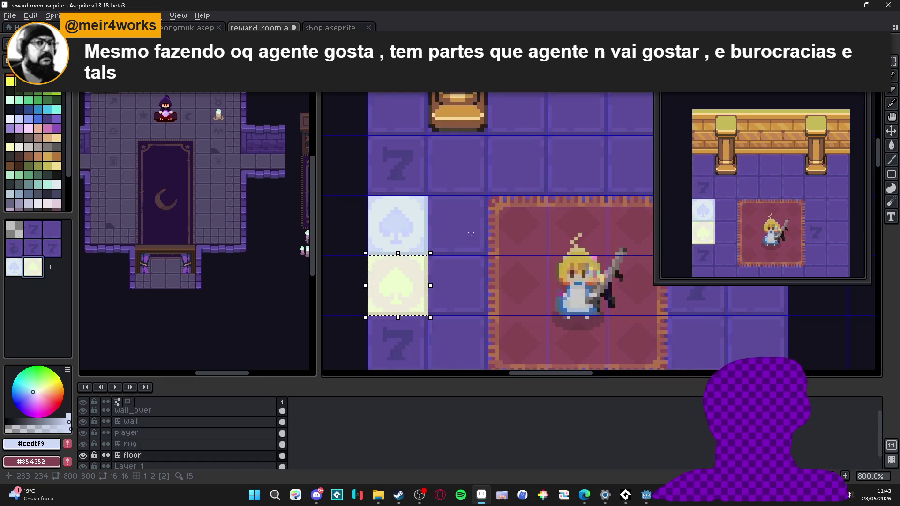
Deselect, then paint the tile's stray green corner and bottom-left edge pixels cream
key(ctrl+d)
key(alt)
alt+click(412, 295)
scroll(414, 296, up, 3)
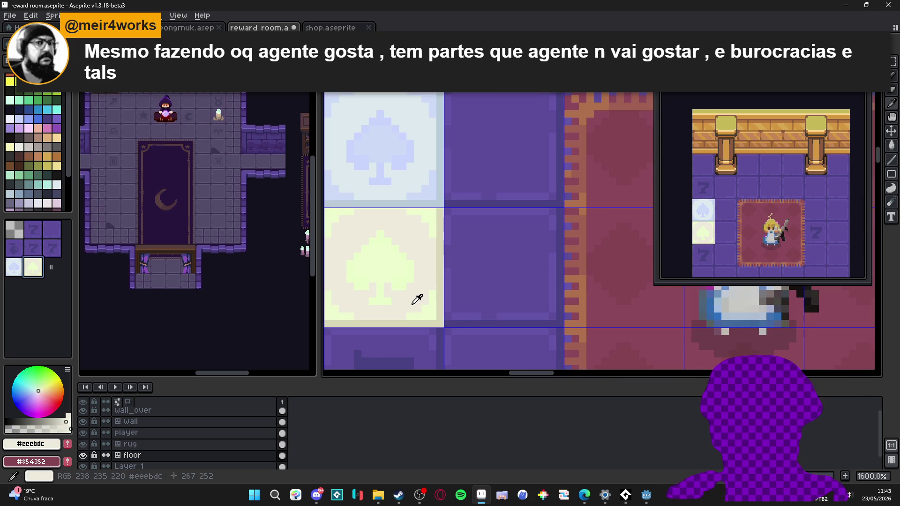
click(423, 305)
click(421, 222)
click(334, 306)
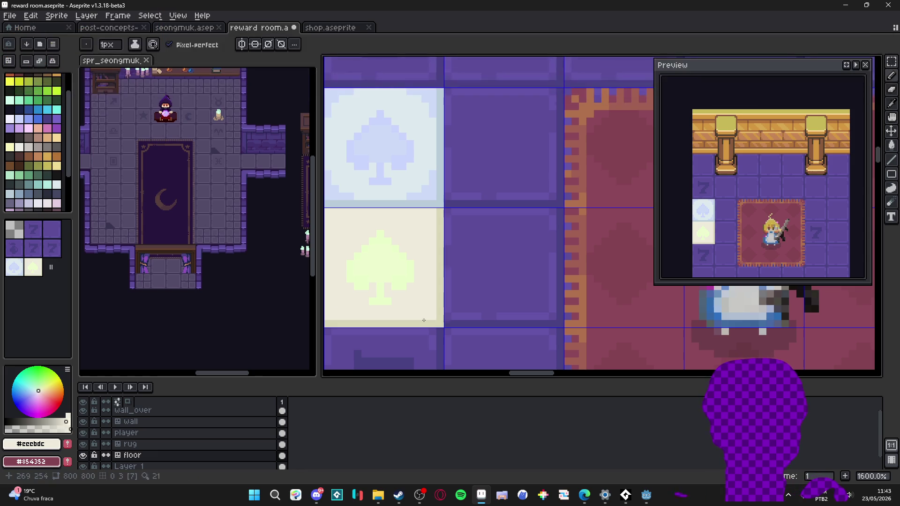
scroll(412, 297, down, 1)
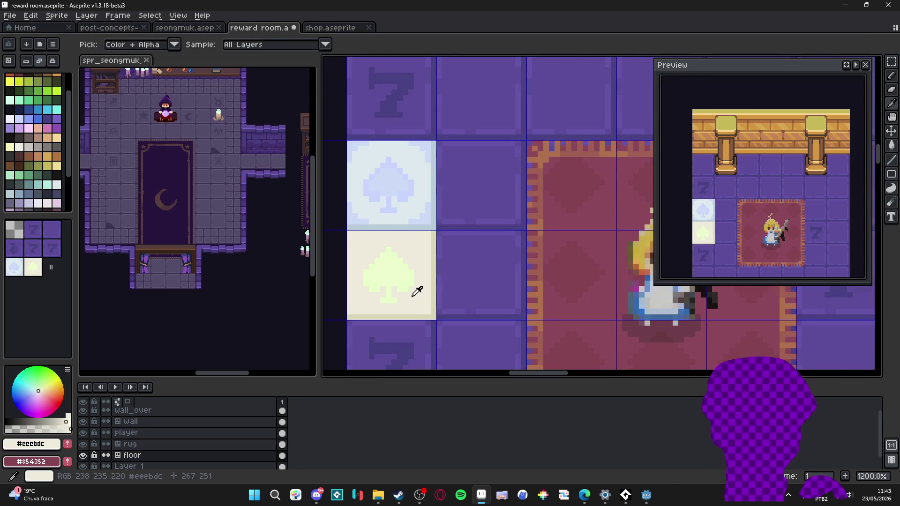
Sample a darker cream, undo two stray fills, and adjust the colour-match tolerance
alt+click(434, 309)
key(w)
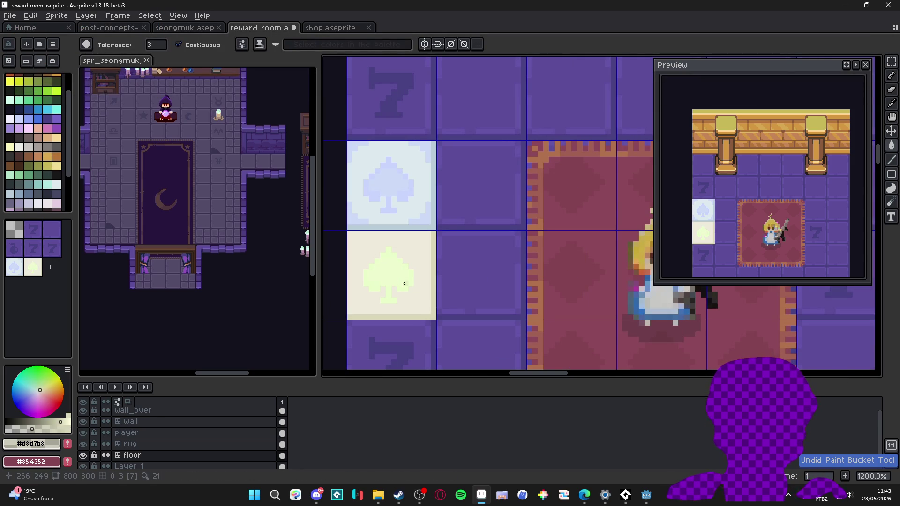
key(ctrl+z)
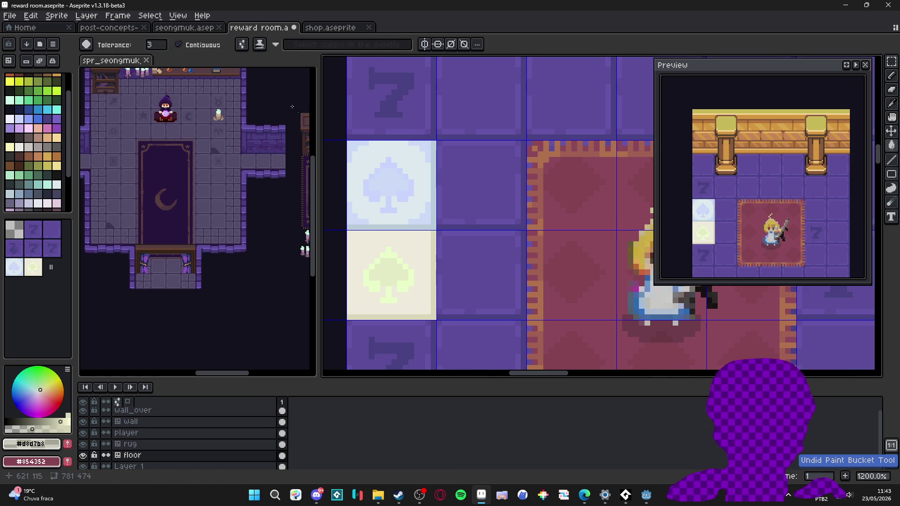
key(ctrl+z)
click(166, 46)
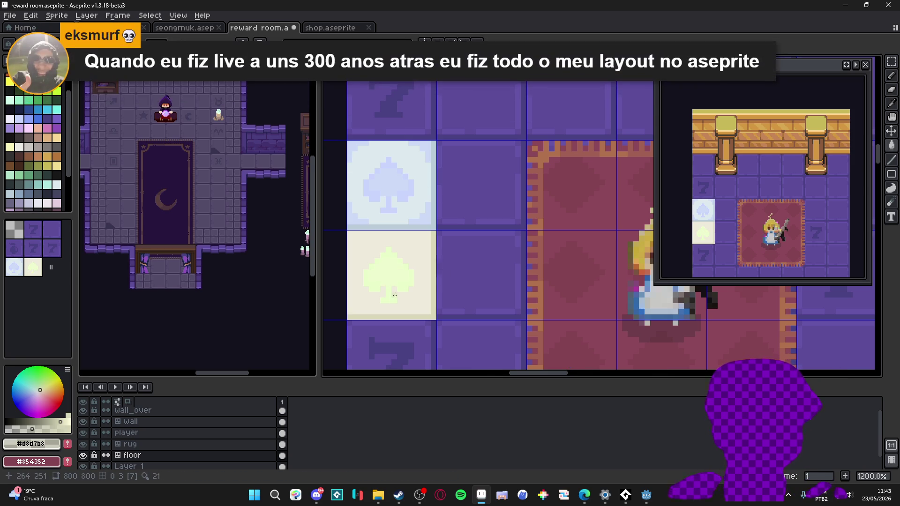
Paint over the green spade with the light cream #eeebdc
scroll(405, 281, down, 1)
scroll(405, 281, up, 2)
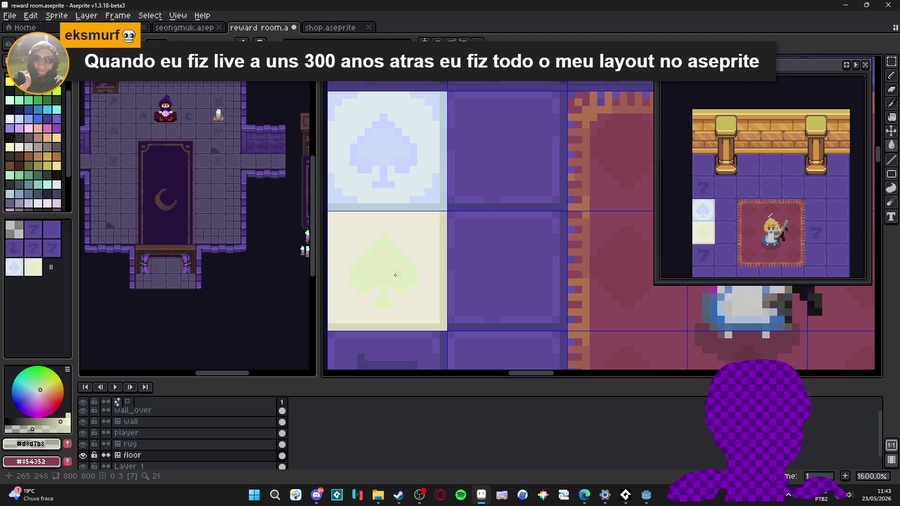
scroll(398, 282, down, 1)
scroll(414, 294, up, 1)
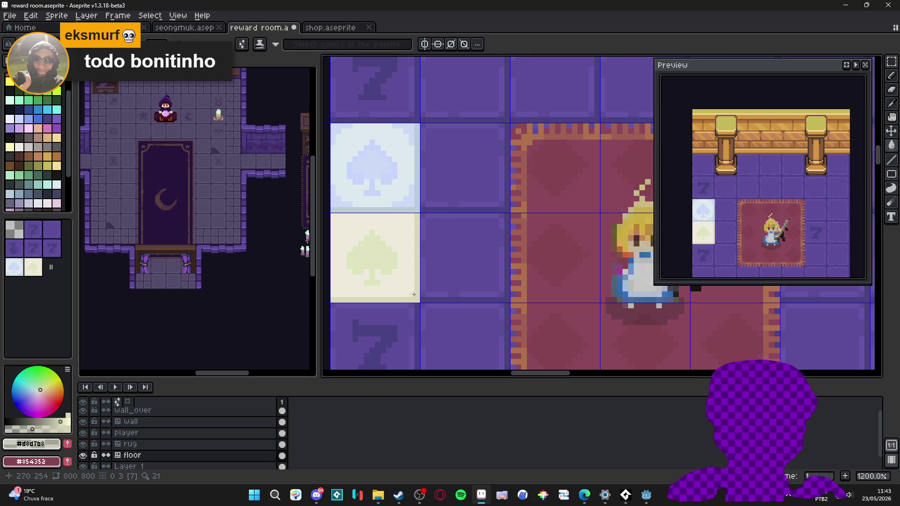
scroll(405, 275, down, 1)
scroll(407, 275, up, 1)
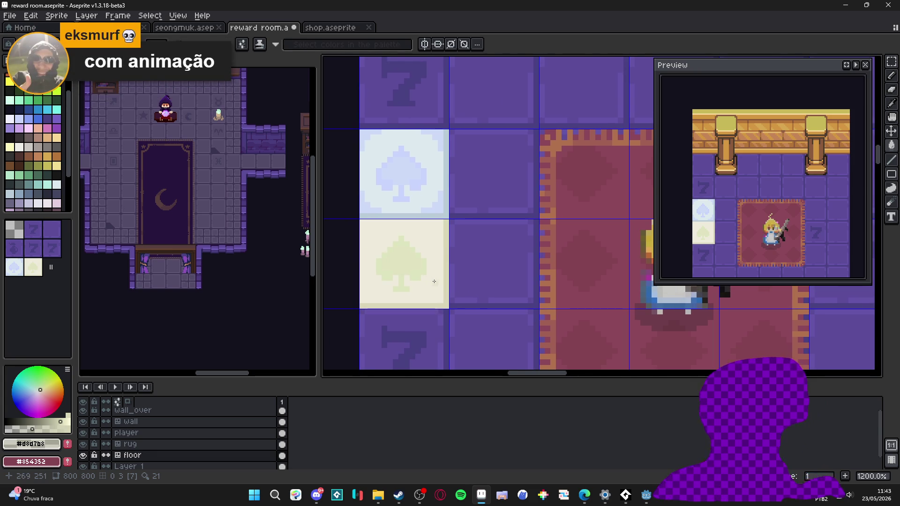
scroll(433, 272, up, 1)
alt+click(430, 277)
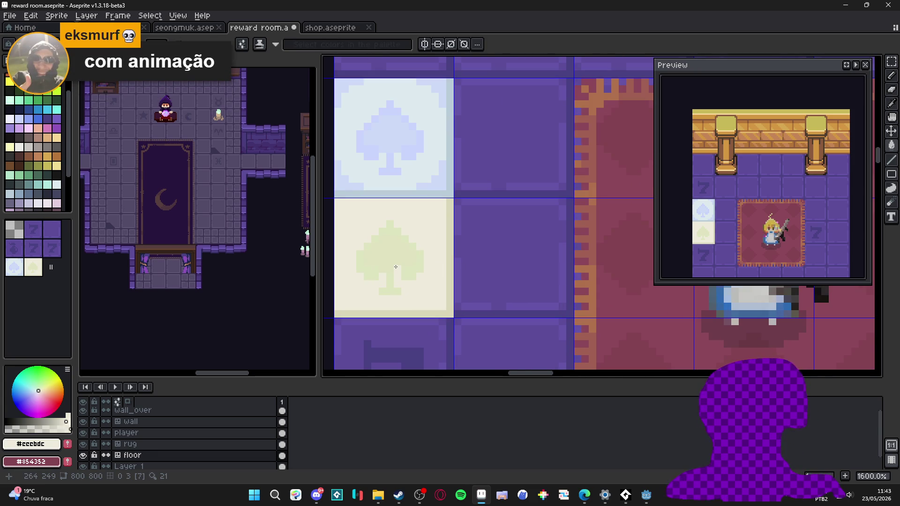
mouse_move(413, 277)
mouse_down()
mouse_move(419, 260)
mouse_move(375, 263)
mouse_move(392, 290)
mouse_move(389, 225)
mouse_up()
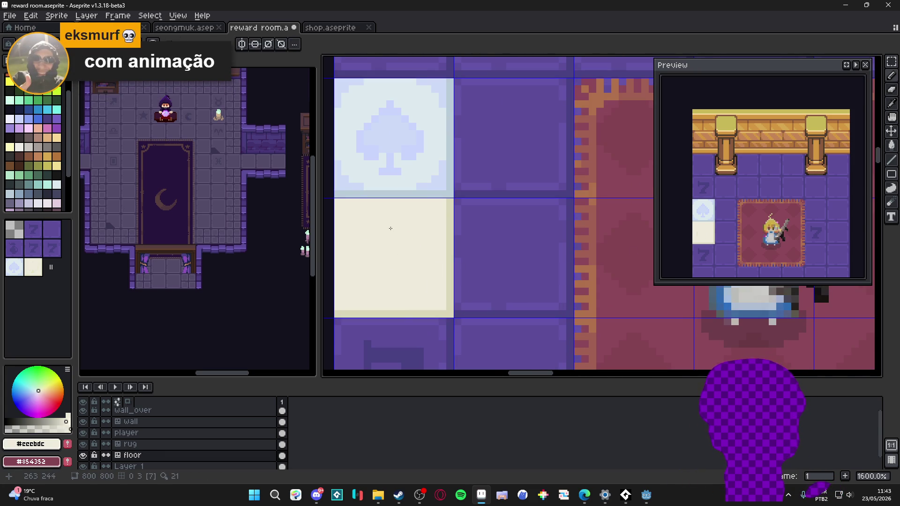
Choose a soft pink from the palette and shade bar and shrink the pencil to 1 px
scroll(427, 248, down, 5)
scroll(417, 228, up, 1)
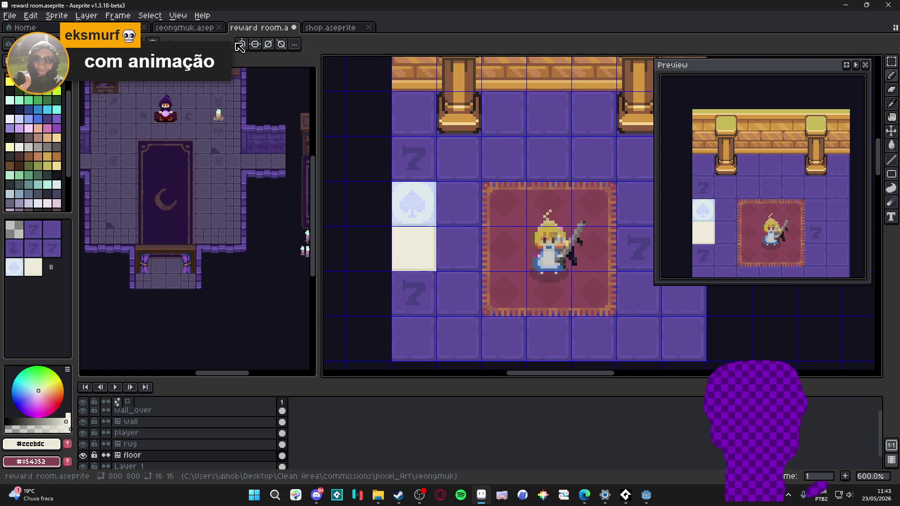
scroll(450, 169, down, 3)
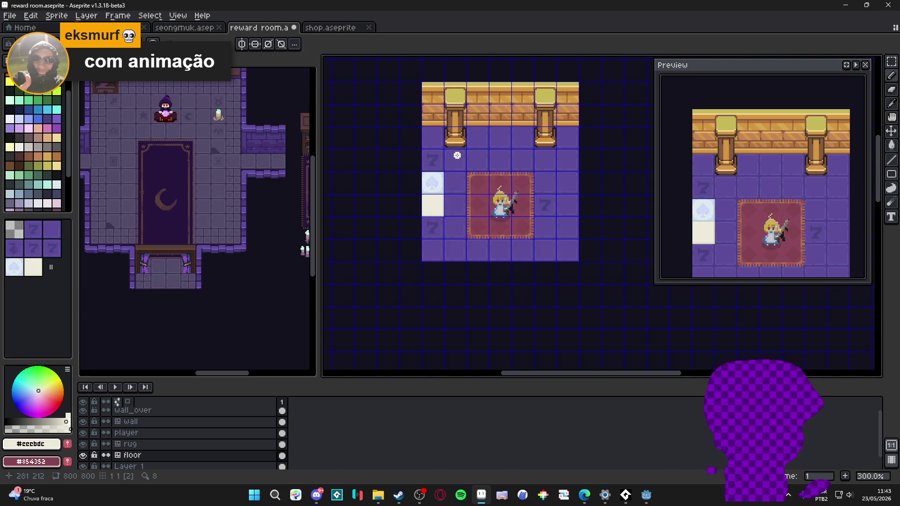
scroll(429, 207, up, 9)
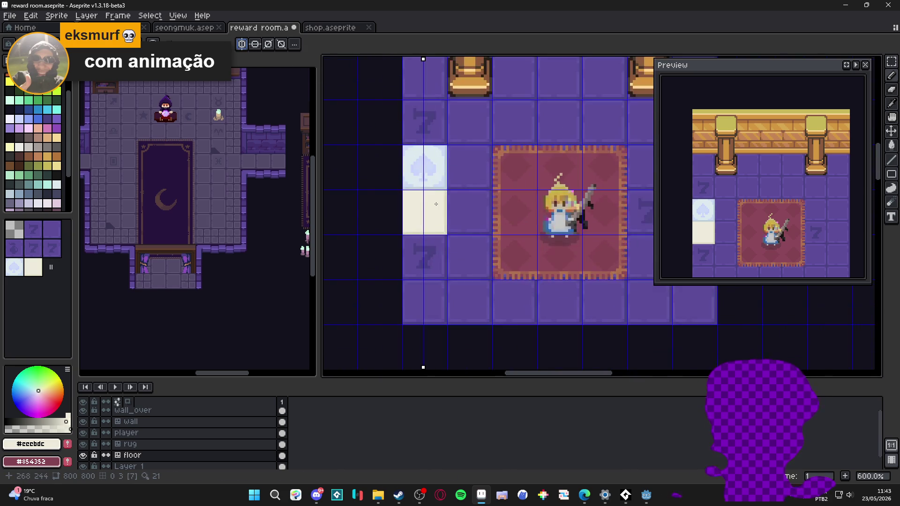
scroll(467, 198, down, 2)
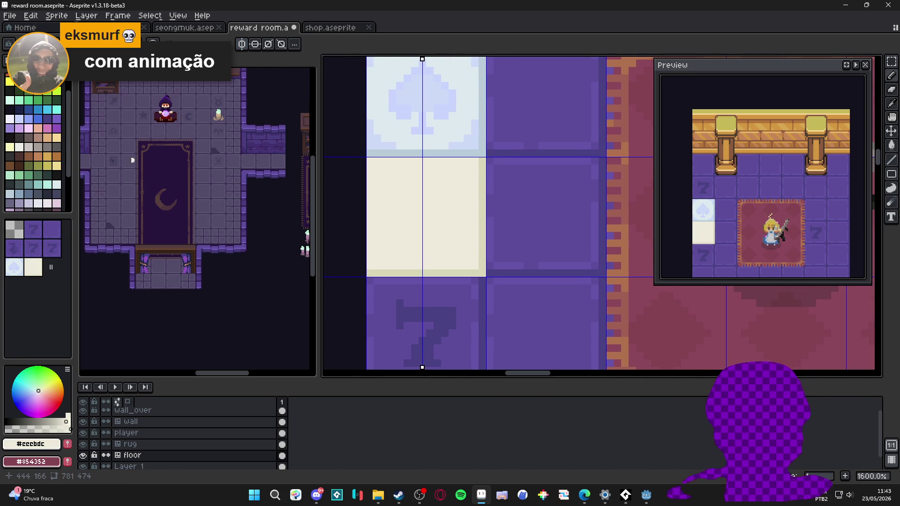
click(47, 129)
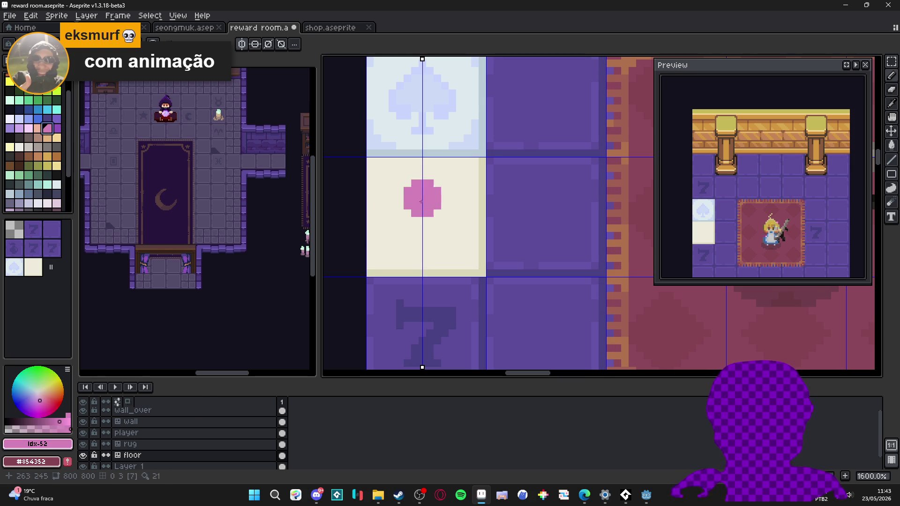
click(19, 428)
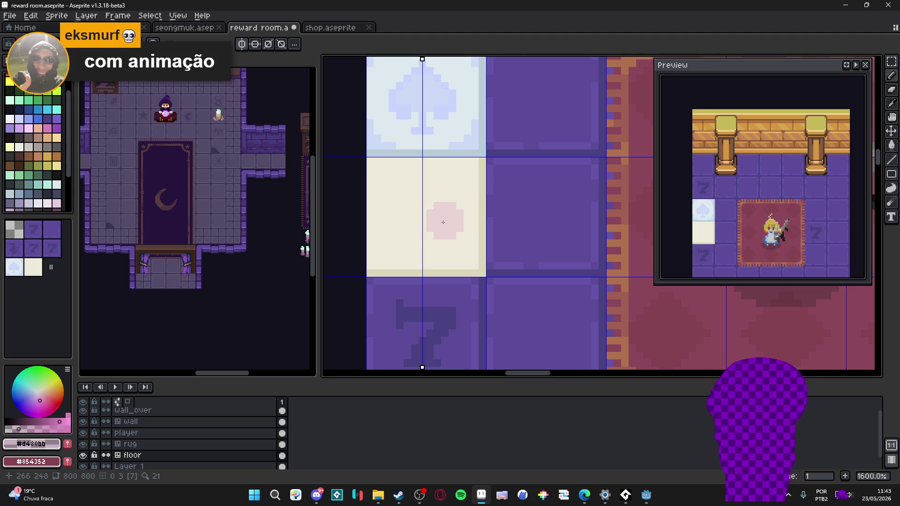
key(minus)
key(minus)
key(minus)
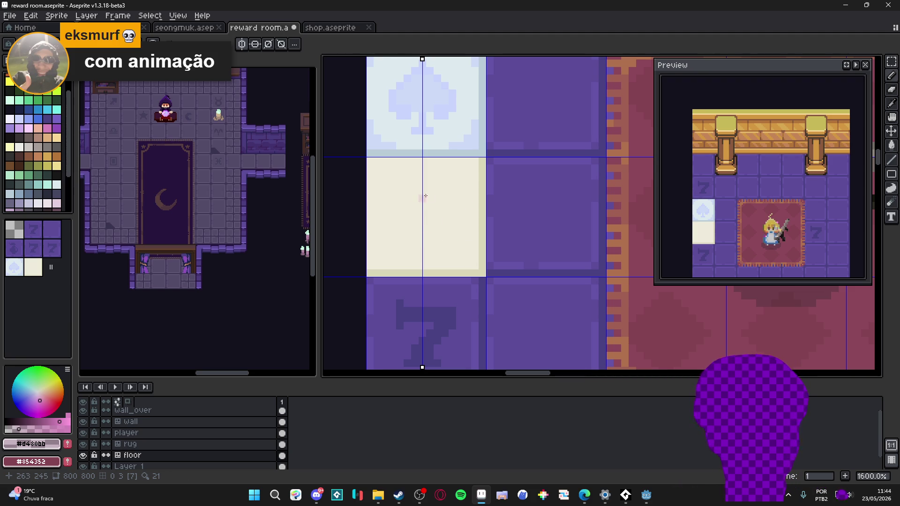
Draw a symmetric pale pink heart on the cream tile, extending its tip and sides
drag(427, 195, 423, 238)
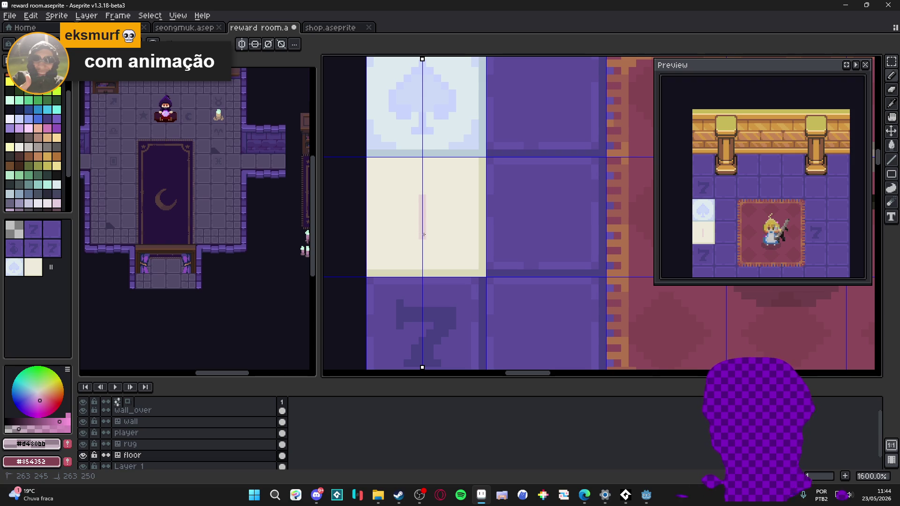
drag(429, 193, 429, 230)
mouse_move(407, 183)
mouse_down()
mouse_move(436, 190)
mouse_move(446, 217)
mouse_up()
drag(400, 183, 400, 224)
drag(453, 187, 452, 194)
drag(391, 187, 392, 215)
drag(452, 213, 447, 227)
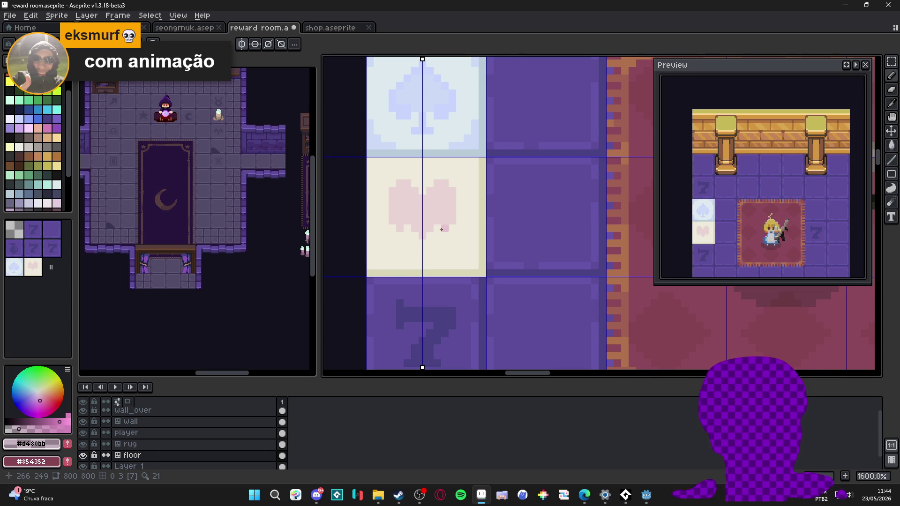
click(423, 243)
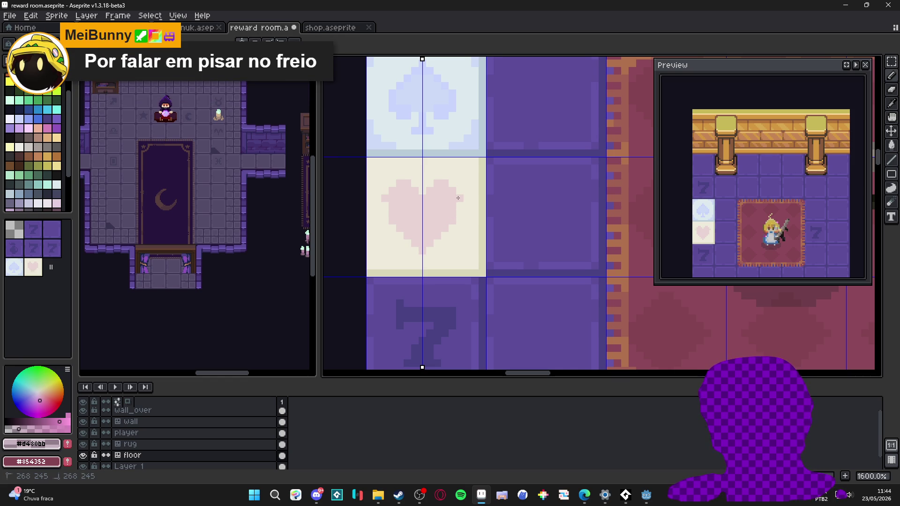
drag(458, 198, 459, 208)
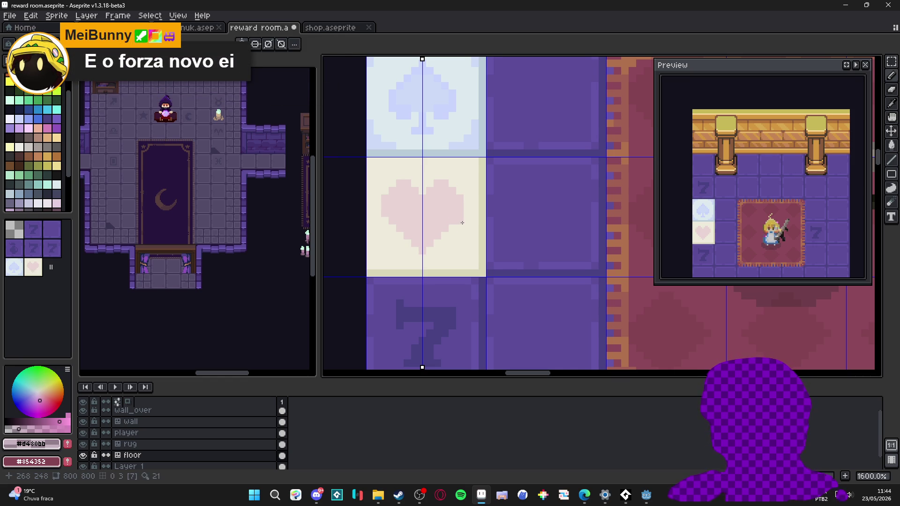
alt+click(423, 255)
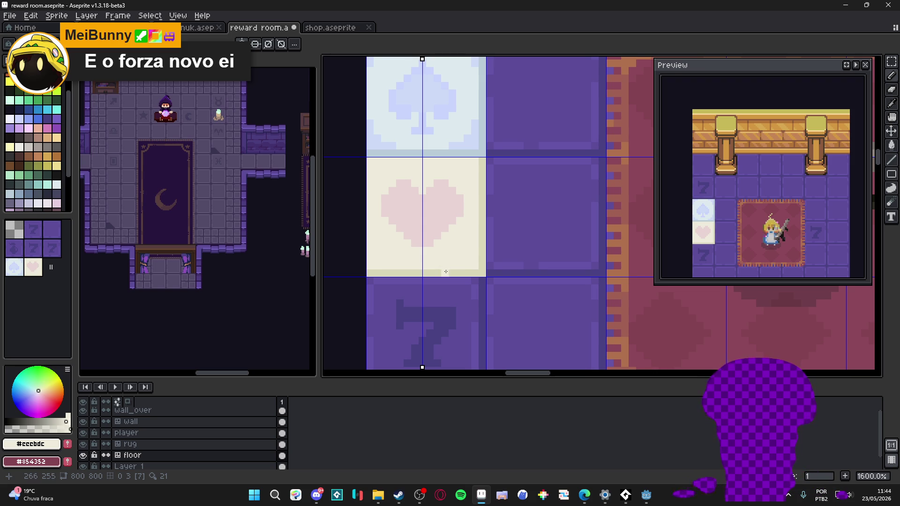
scroll(446, 258, up, 1)
Pencil pale pink accents along the heart tile's lower edge and all four corners
mouse_move(490, 269)
mouse_down()
mouse_move(478, 270)
mouse_move(482, 261)
mouse_up()
click(489, 247)
click(467, 270)
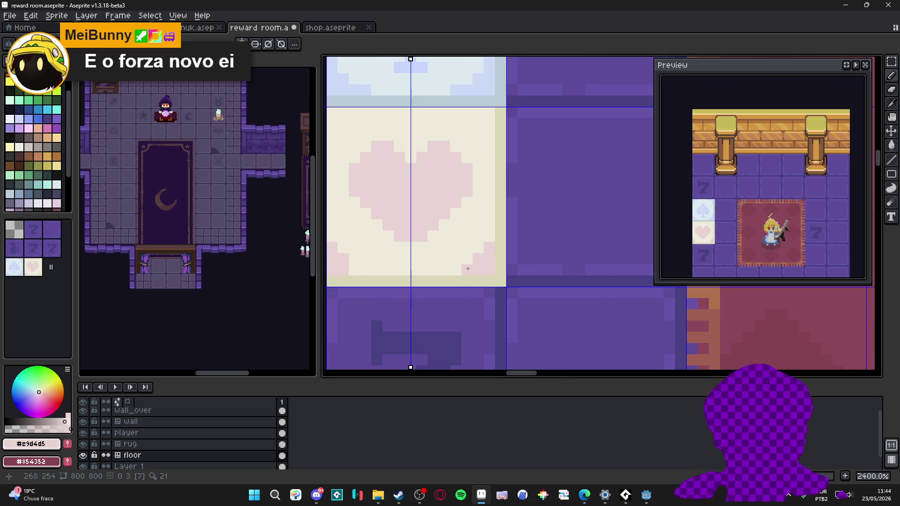
mouse_move(489, 123)
mouse_down()
mouse_move(489, 113)
mouse_move(464, 115)
mouse_move(477, 139)
mouse_up()
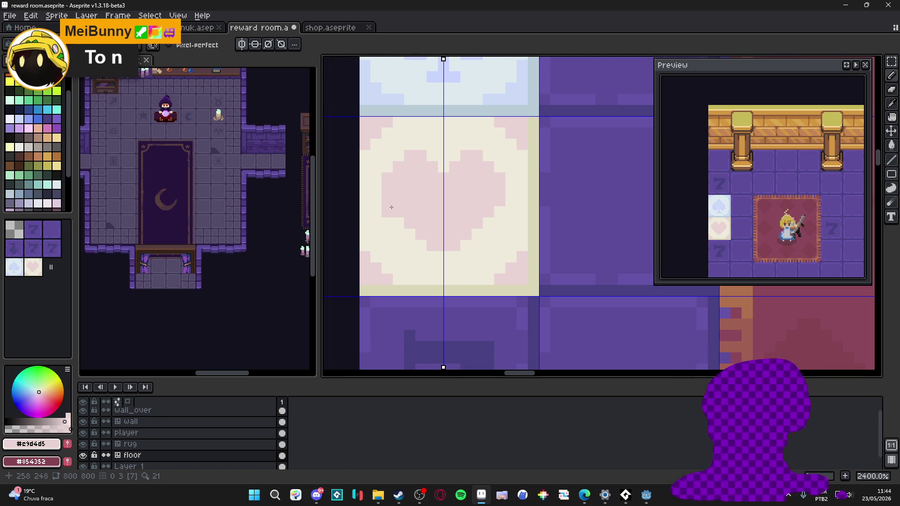
scroll(447, 241, down, 5)
scroll(469, 246, up, 5)
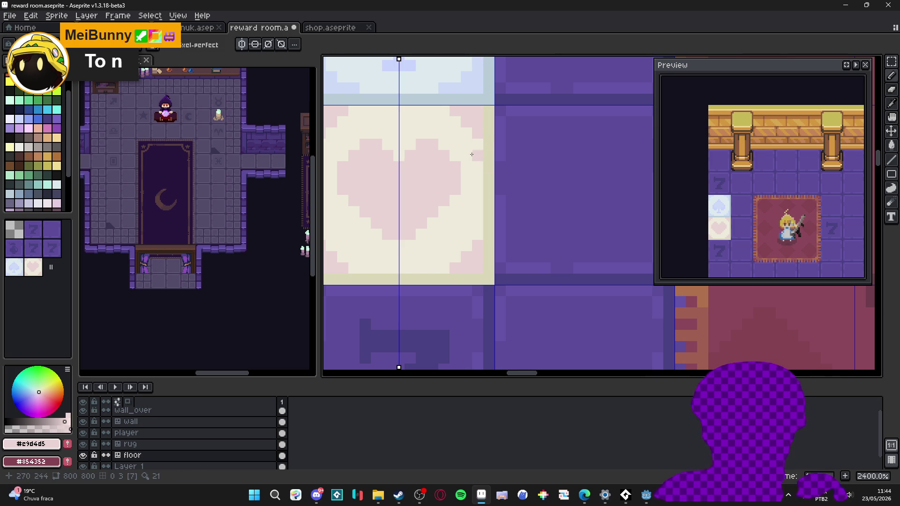
scroll(511, 211, down, 3)
alt+click(510, 212)
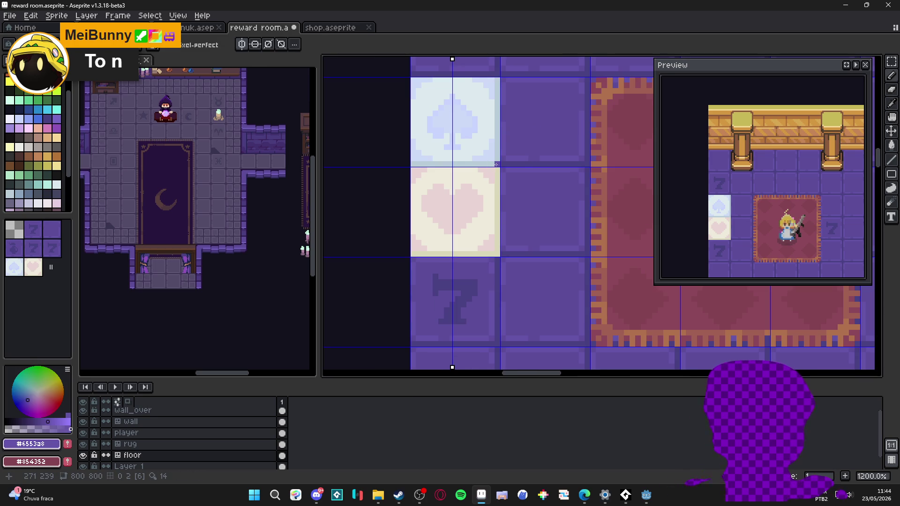
Try purple corner pixels on the spade tile, undo them, and hide the tile grid
alt+click(511, 156)
alt+click(512, 154)
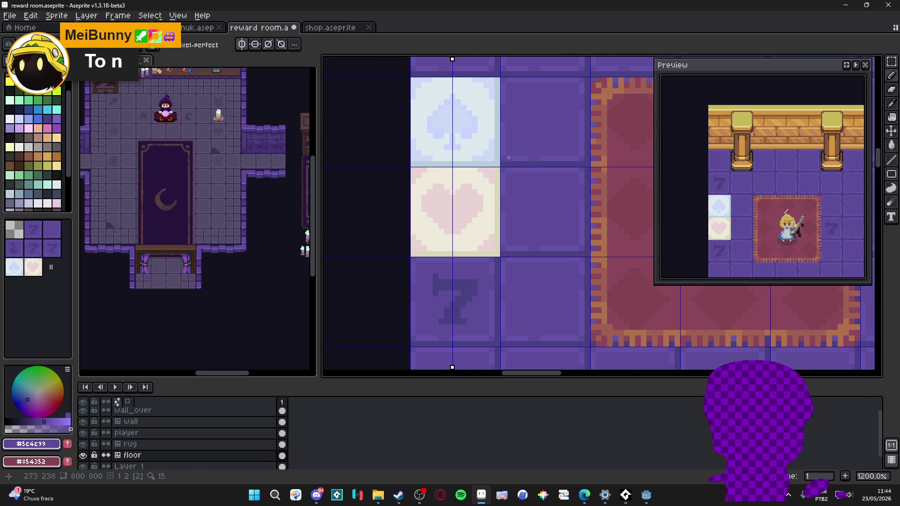
alt+click(499, 164)
click(498, 164)
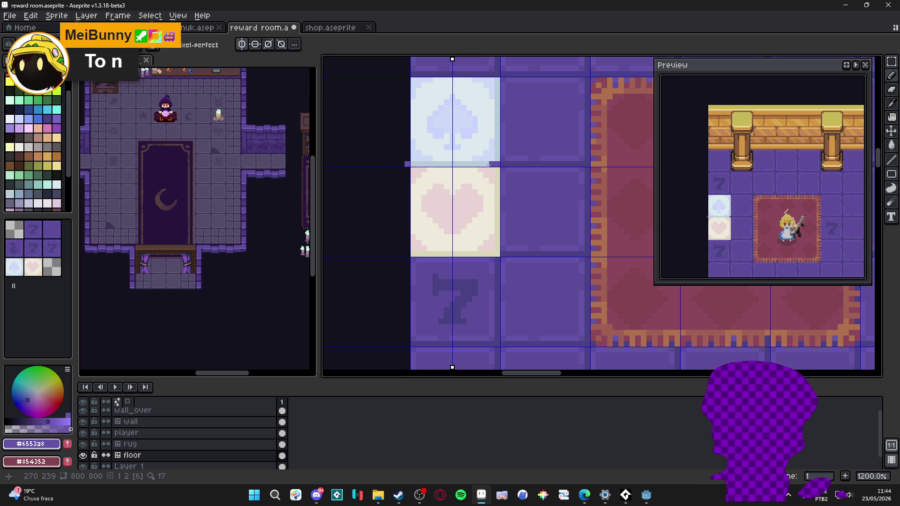
key(ctrl+z)
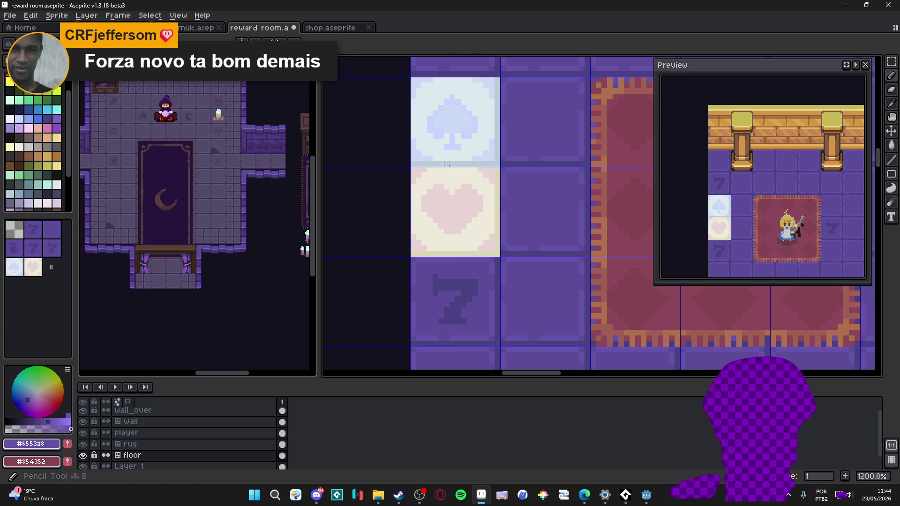
scroll(419, 170, up, 1)
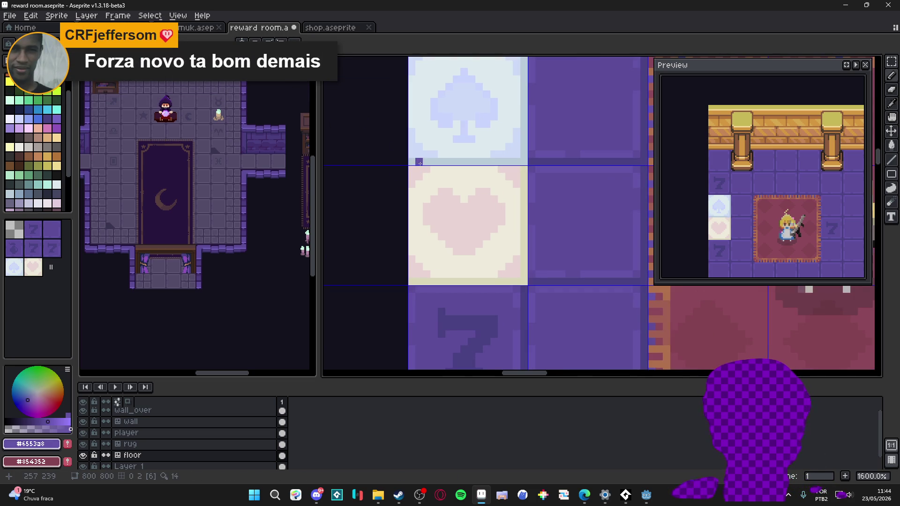
mouse_move(528, 162)
mouse_down()
mouse_move(519, 350)
mouse_move(407, 350)
mouse_up()
scroll(492, 293, down, 3)
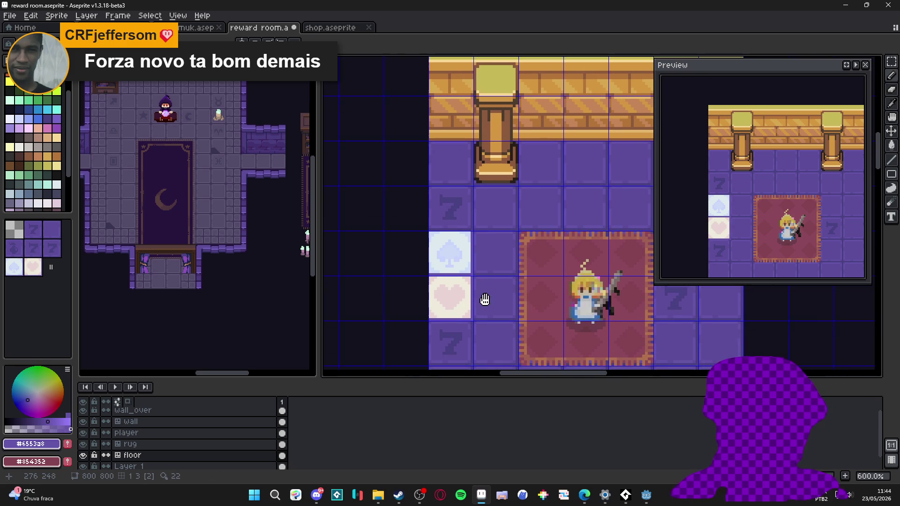
key(ctrl+z)
key(ctrl+z)
key(ctrl+z)
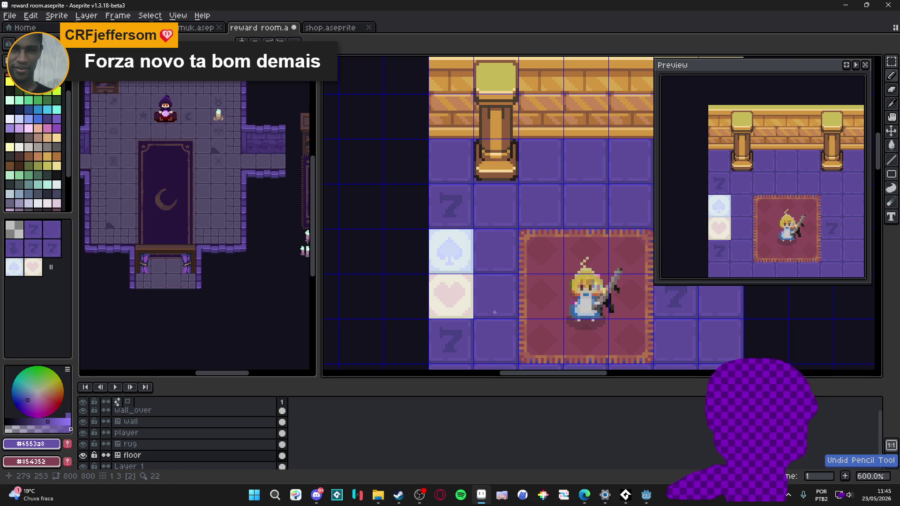
key(ctrl+apostrophe)
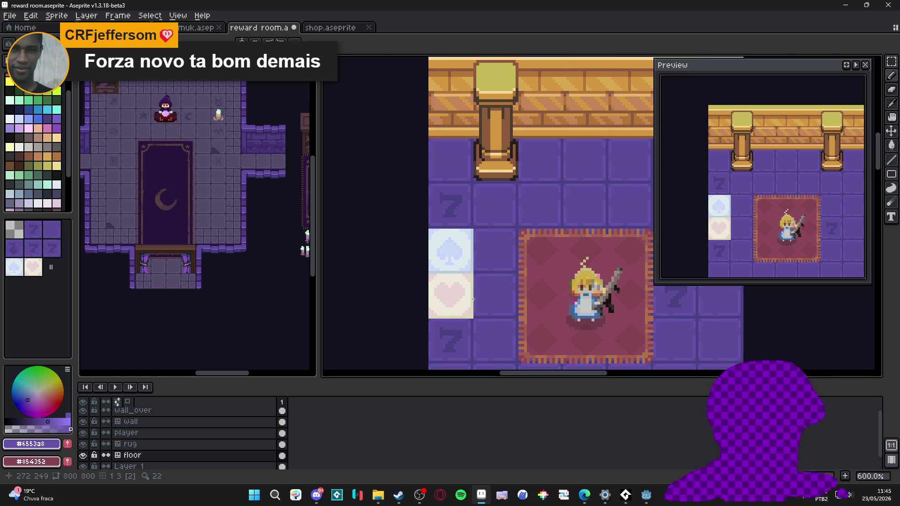
key(alt+Tab)
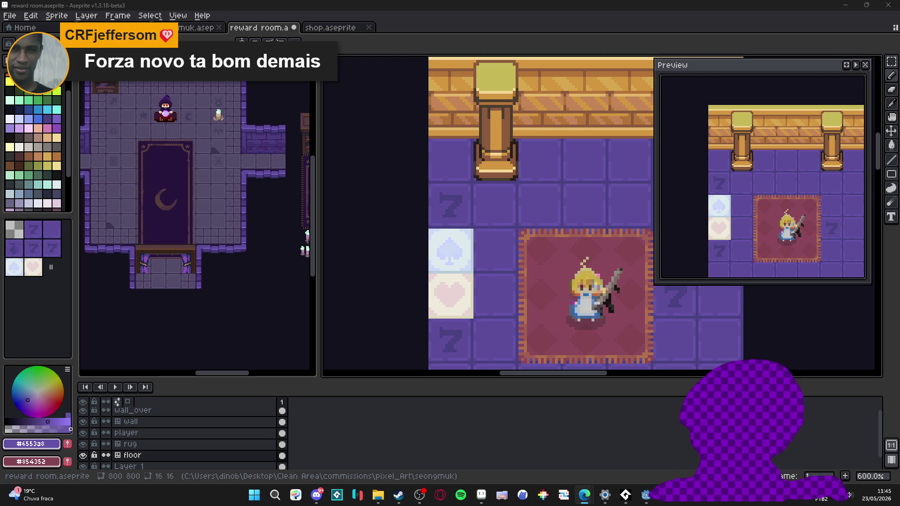
Draw light grey-blue lines along the heart tile's right edge and the spade–heart border
scroll(473, 268, up, 3)
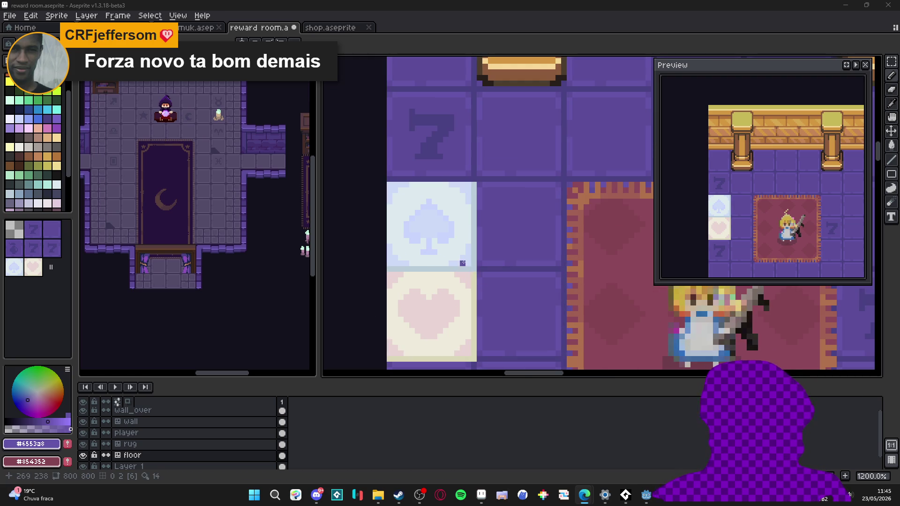
alt+click(463, 263)
click(58, 422)
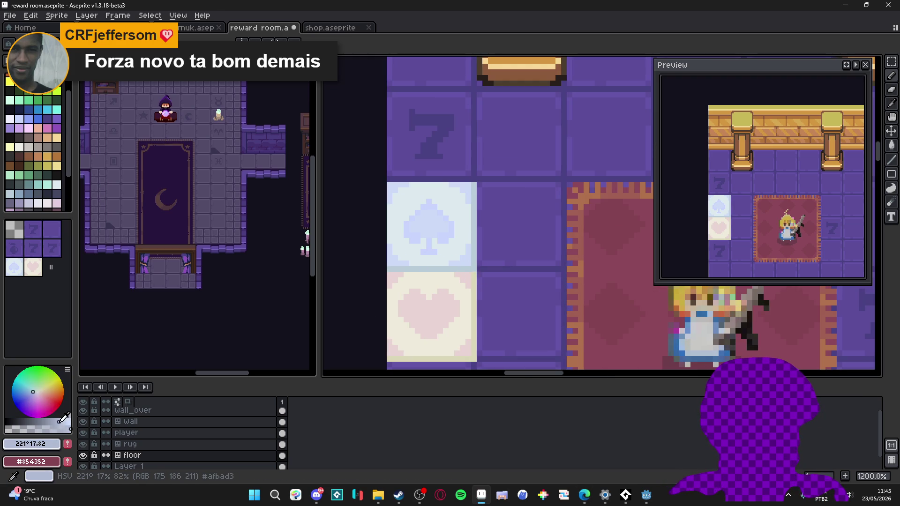
click(58, 421)
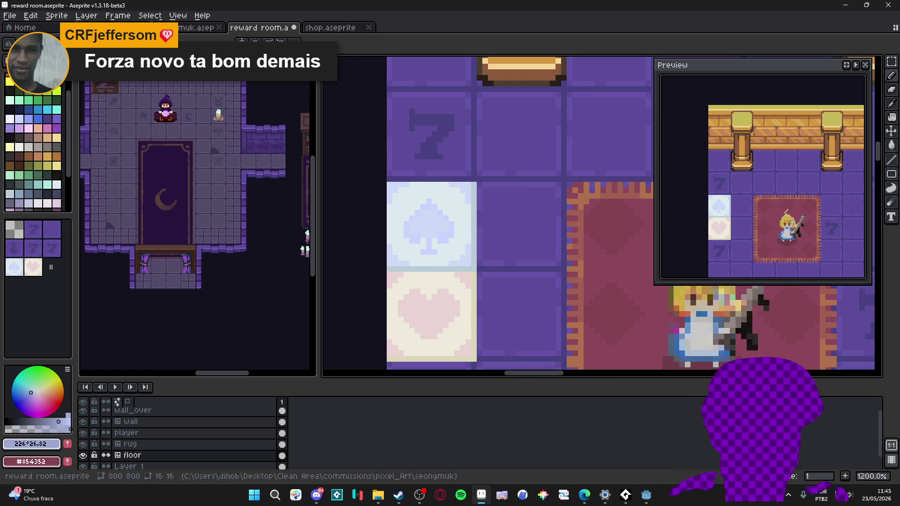
drag(473, 269, 475, 358)
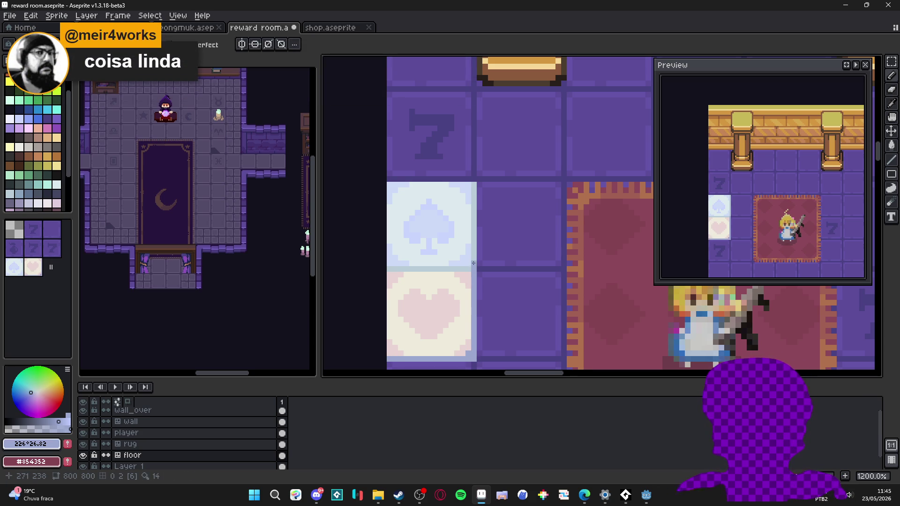
mouse_move(469, 269)
mouse_down()
mouse_move(384, 269)
mouse_move(468, 267)
mouse_move(467, 186)
mouse_up()
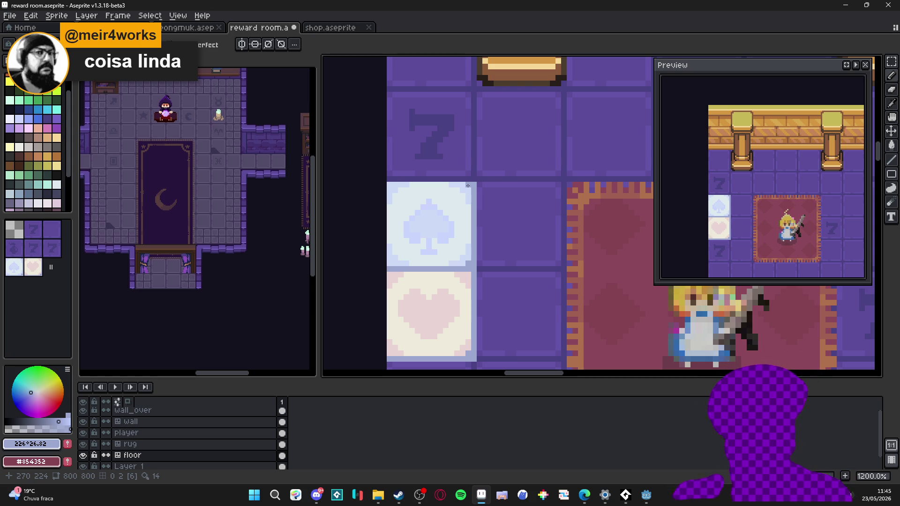
Sample the spade tile's pale blue #cedbf9 as the paint colour
scroll(485, 246, down, 2)
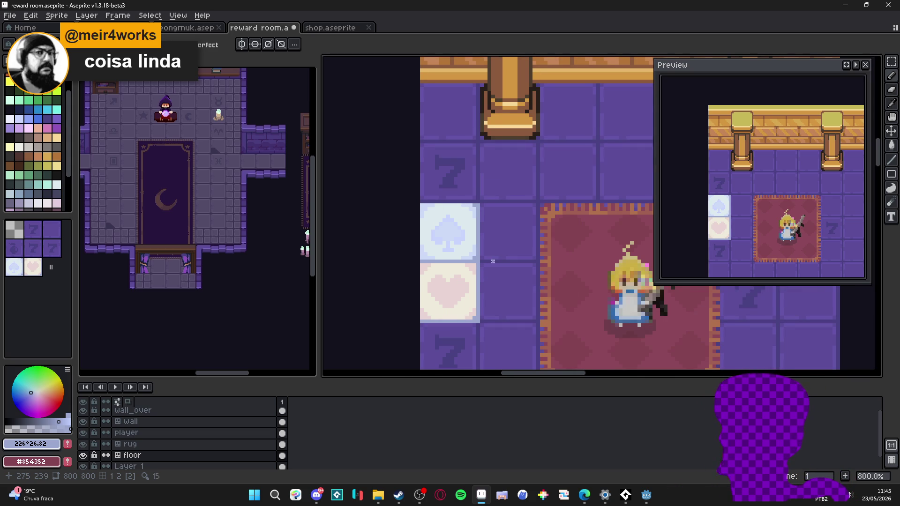
scroll(409, 263, up, 3)
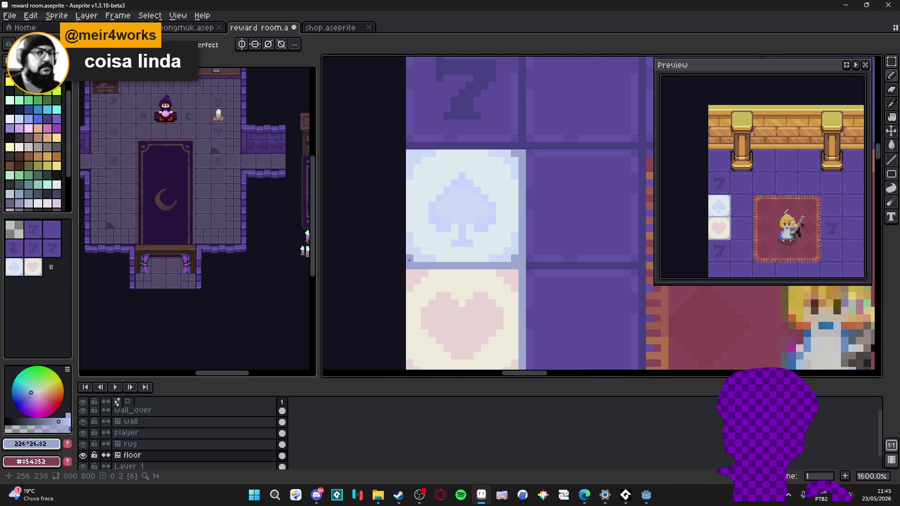
scroll(409, 260, down, 6)
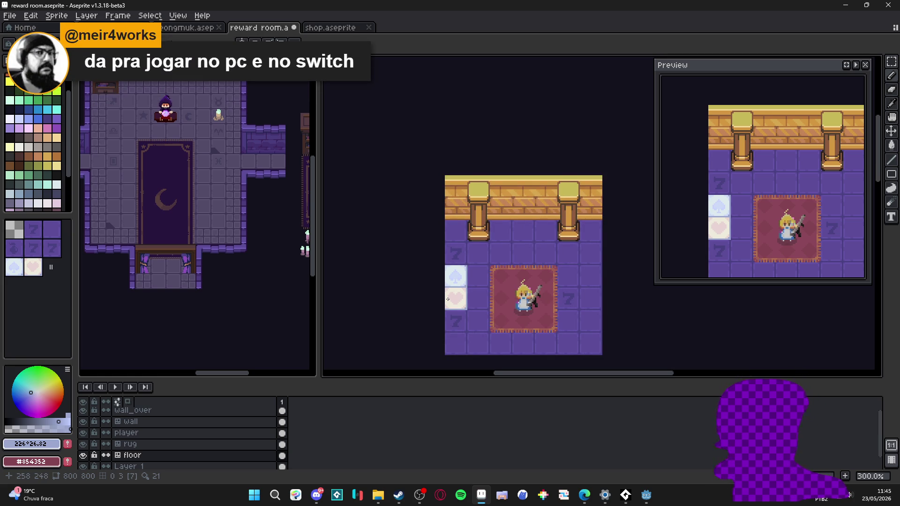
scroll(453, 299, up, 6)
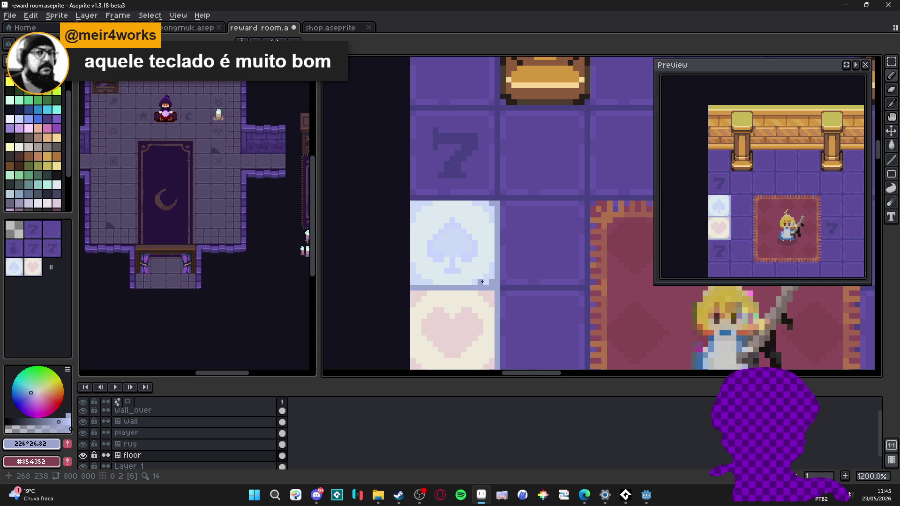
alt+click(482, 281)
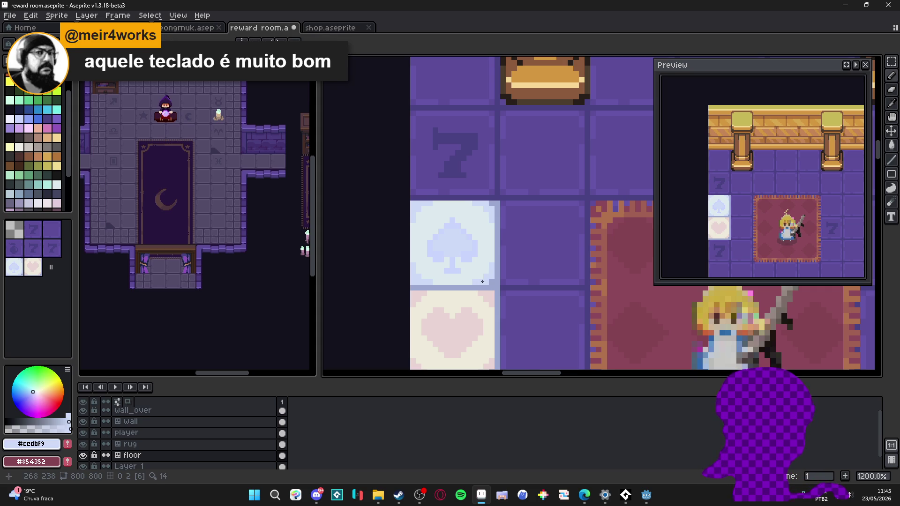
scroll(482, 281, up, 1)
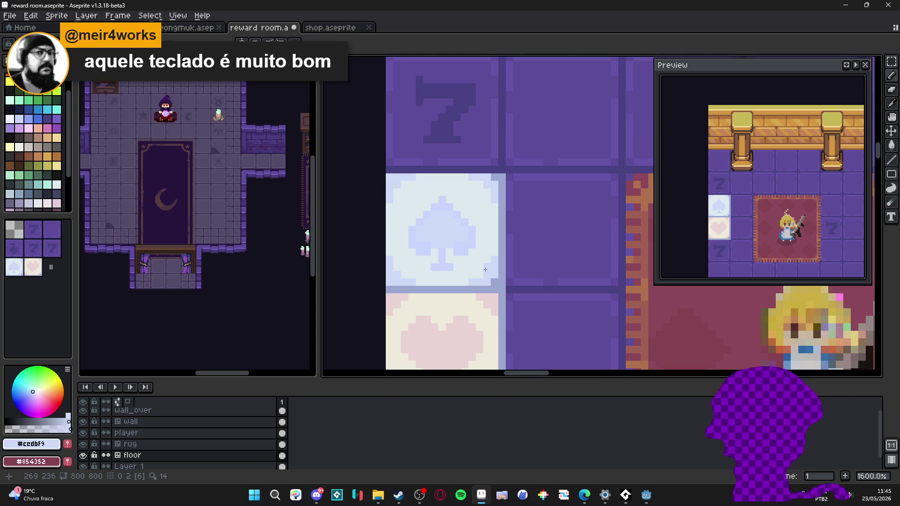
scroll(485, 269, down, 3)
scroll(495, 304, down, 2)
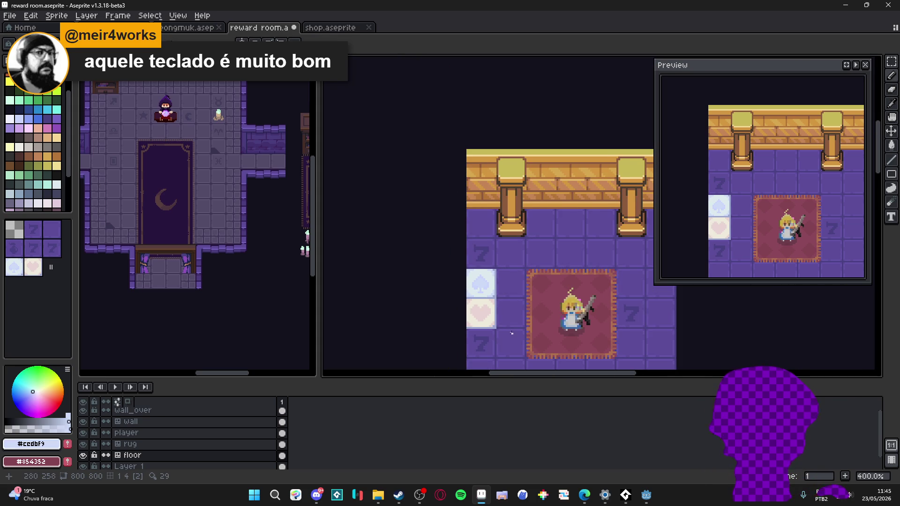
Stamp a heart tile right of the spade and a spade tile right of the heart
drag(512, 335, 479, 311)
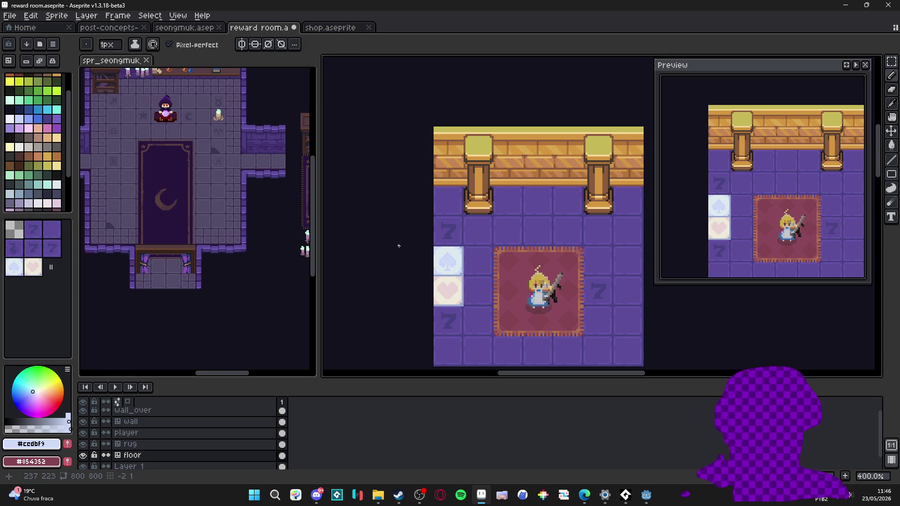
click(41, 272)
click(471, 269)
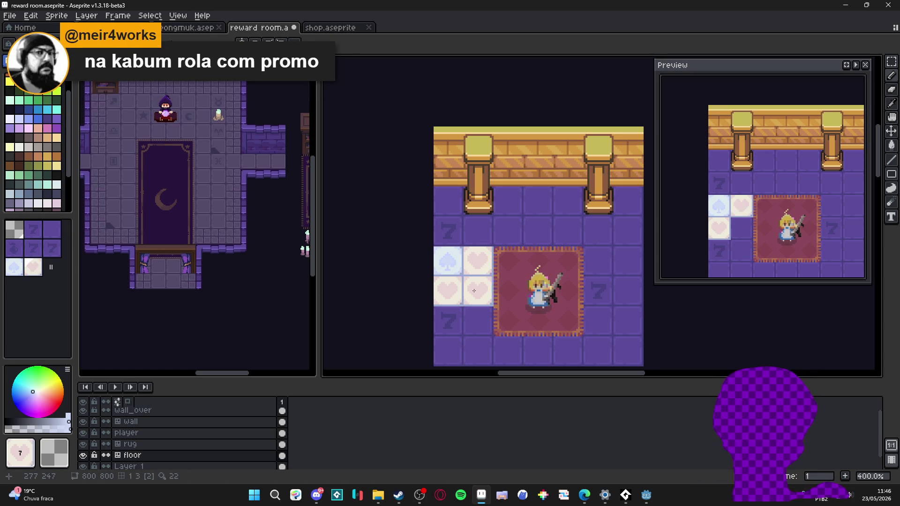
click(14, 267)
click(459, 300)
click(477, 292)
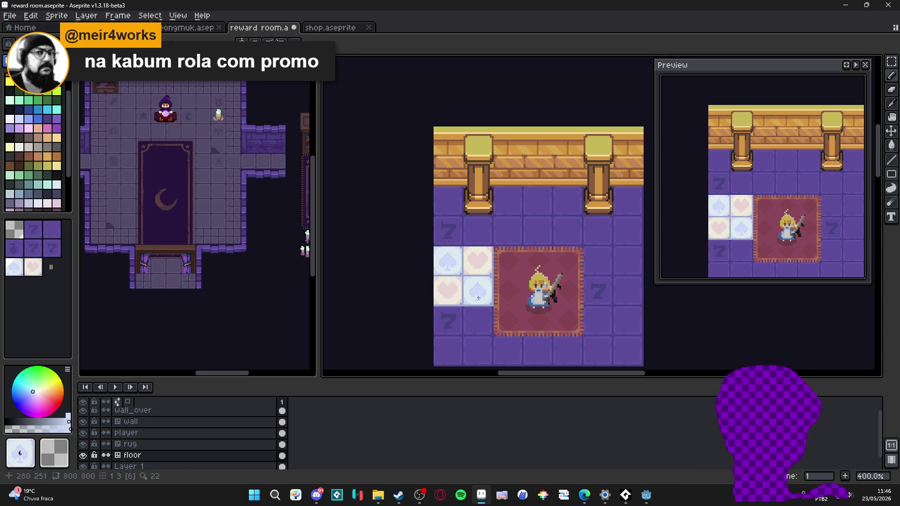
Try stamping spade tiles across the floor and below the checkerboard, undoing each
mouse_move(388, 232)
mouse_down()
mouse_move(368, 218)
mouse_move(363, 198)
mouse_up()
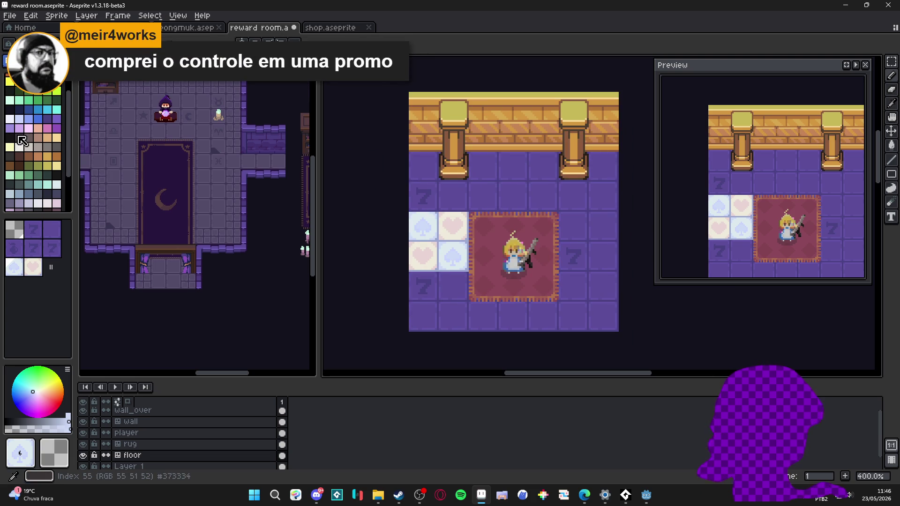
mouse_move(364, 167)
mouse_down()
mouse_move(602, 176)
mouse_move(572, 197)
mouse_move(422, 197)
mouse_move(602, 285)
mouse_move(594, 305)
mouse_move(450, 316)
mouse_move(455, 287)
mouse_up()
click(656, 312)
key(ctrl+z)
key(ctrl+z)
key(ctrl+z)
scroll(609, 312, down, 1)
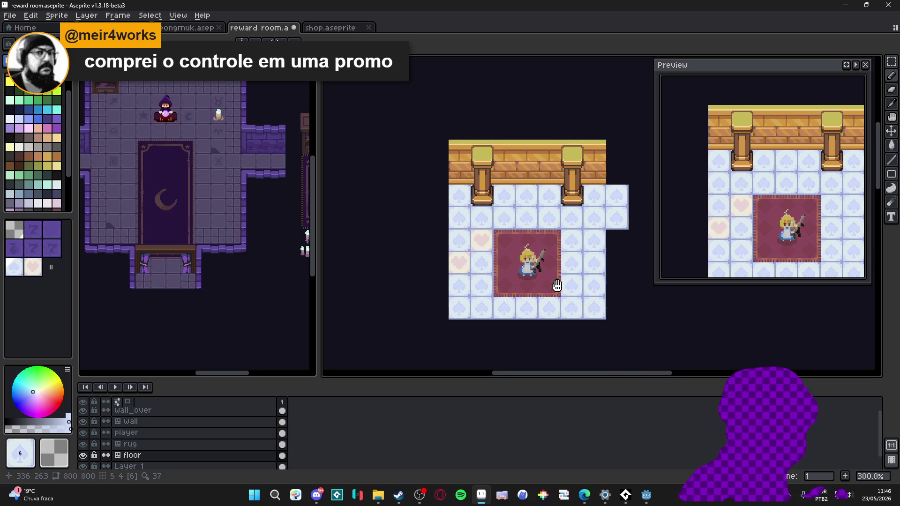
scroll(443, 266, up, 2)
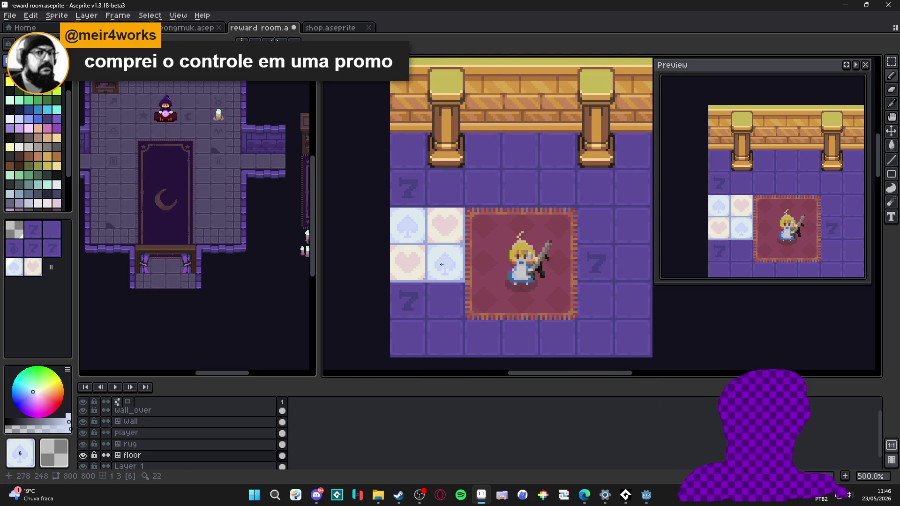
click(441, 297)
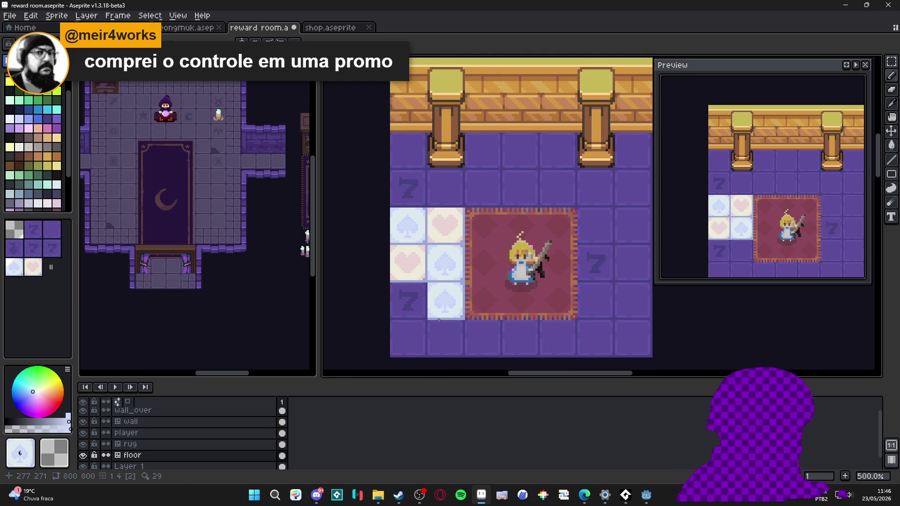
key(ctrl+z)
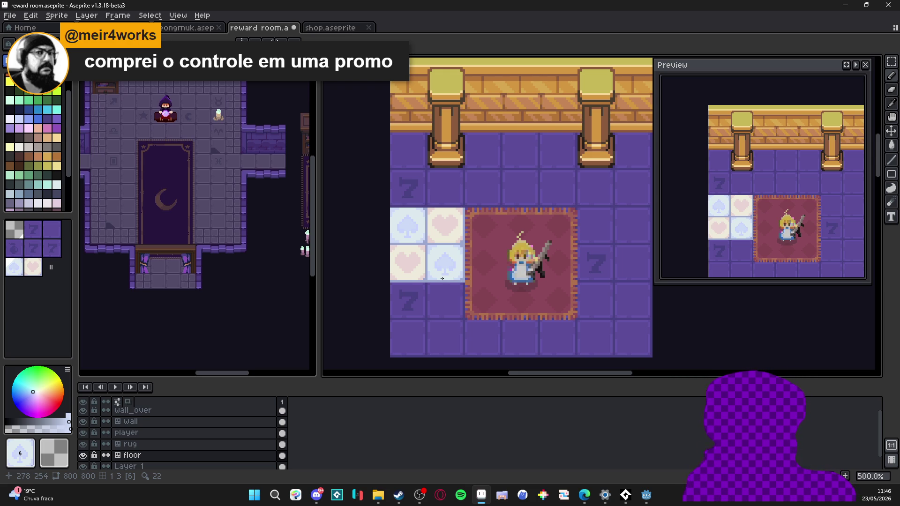
Select the upper-right heart tile, try a hue shift, and cancel it
click(58, 127)
scroll(446, 227, up, 2)
key(m)
drag(470, 225, 488, 221)
key(ctrl+u)
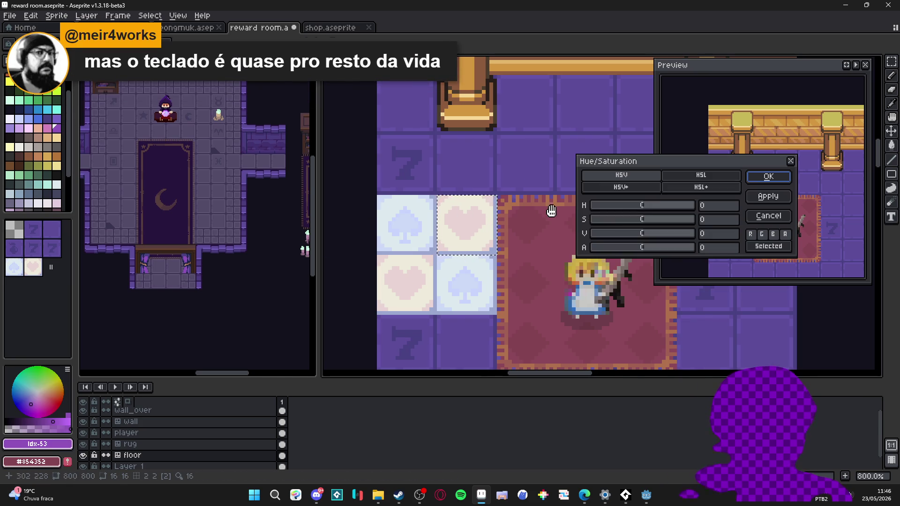
mouse_move(647, 205)
mouse_down()
mouse_move(687, 205)
mouse_move(614, 205)
mouse_move(634, 207)
mouse_up()
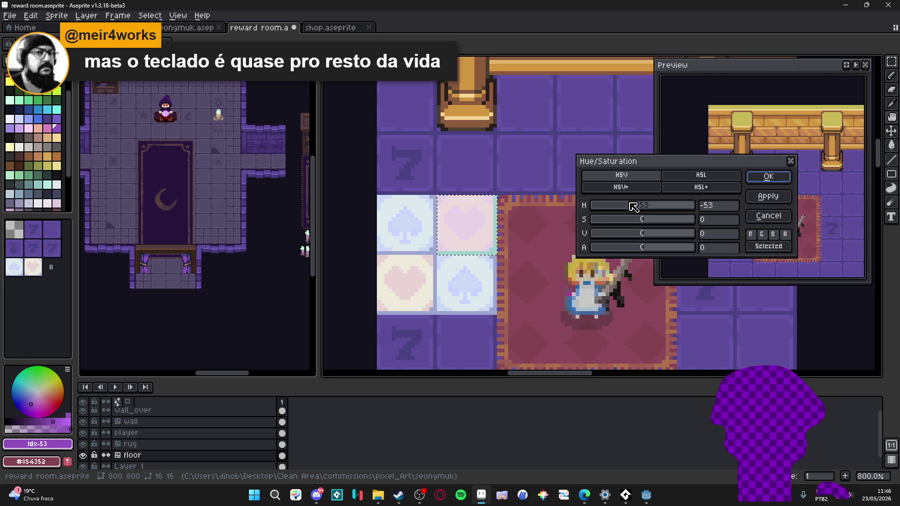
click(768, 216)
Sample a floor-tile colour and show the tile grid again
scroll(458, 245, up, 3)
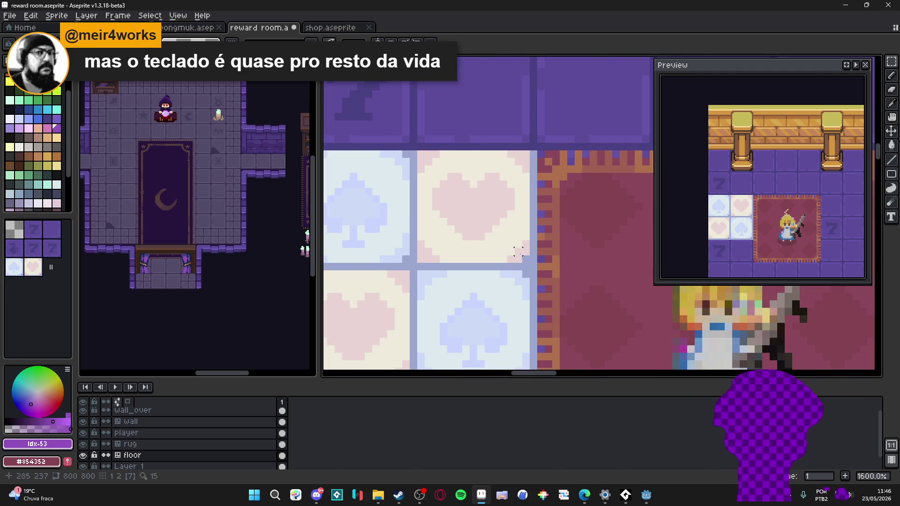
alt+click(494, 239)
key(ctrl+apostrophe)
scroll(522, 260, down, 1)
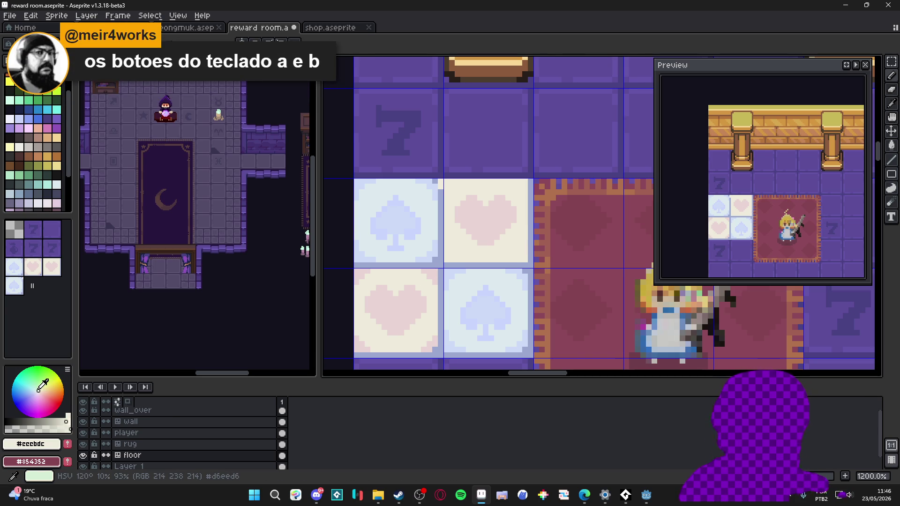
Paint Bucket the upper heart tile's background with a pale green from the colour wheel
click(40, 388)
key(g)
click(493, 254)
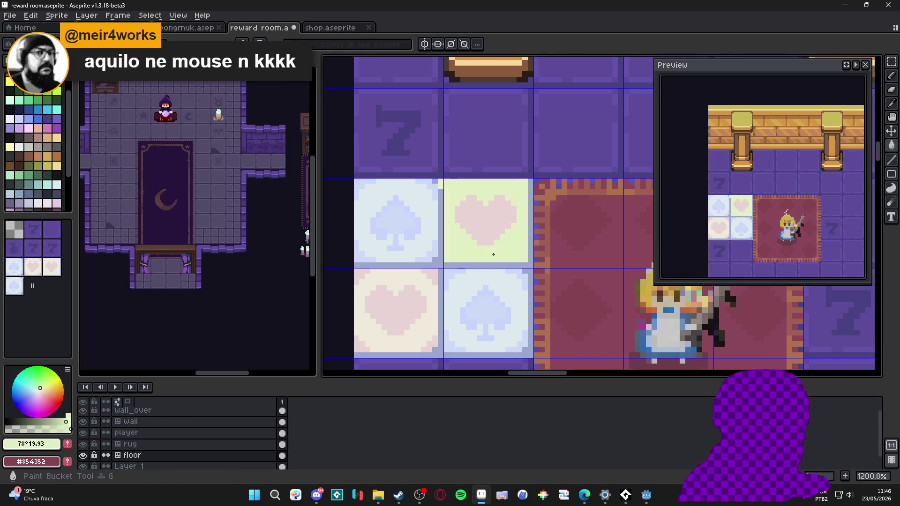
scroll(492, 254, down, 3)
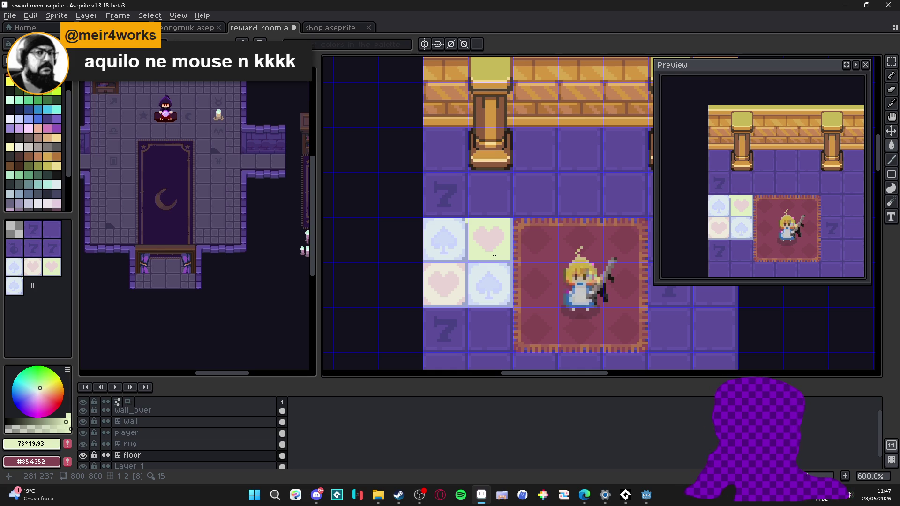
scroll(468, 230, up, 4)
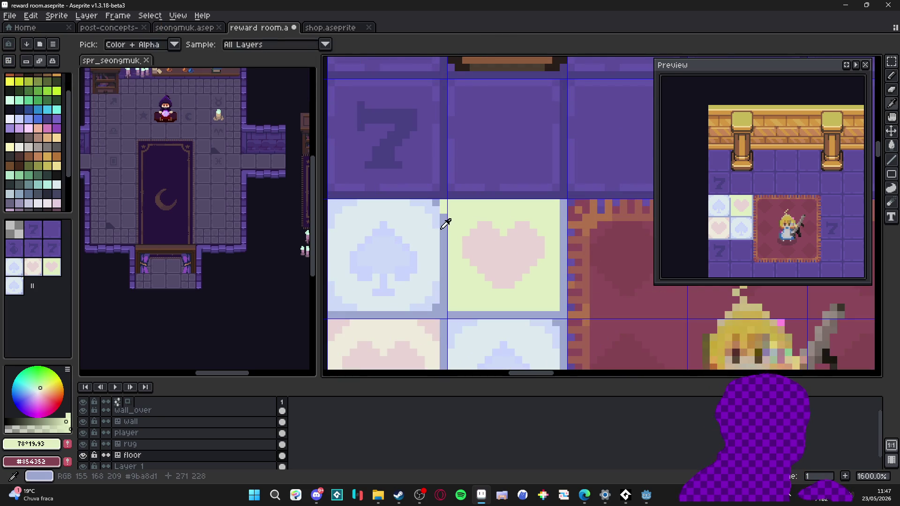
Undo the extra spade tile added to the tileset
key(m)
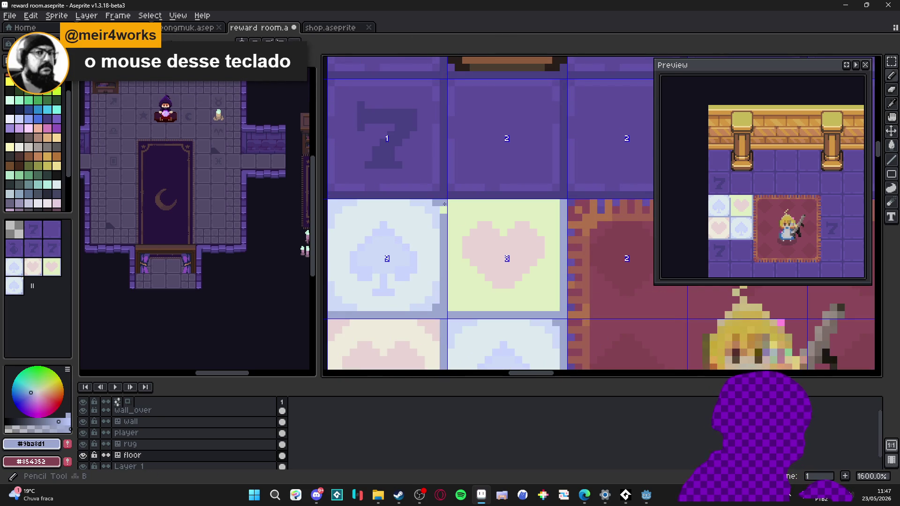
key(ctrl+z)
scroll(474, 248, down, 2)
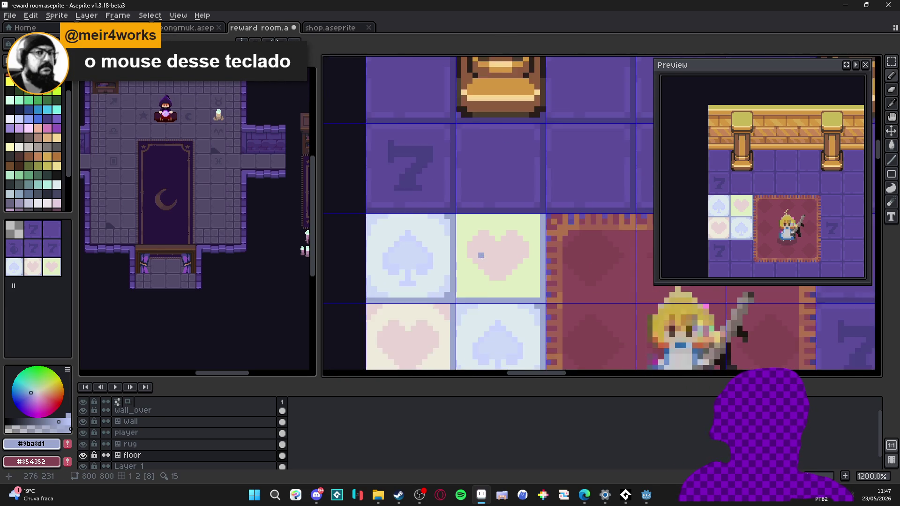
scroll(500, 252, up, 1)
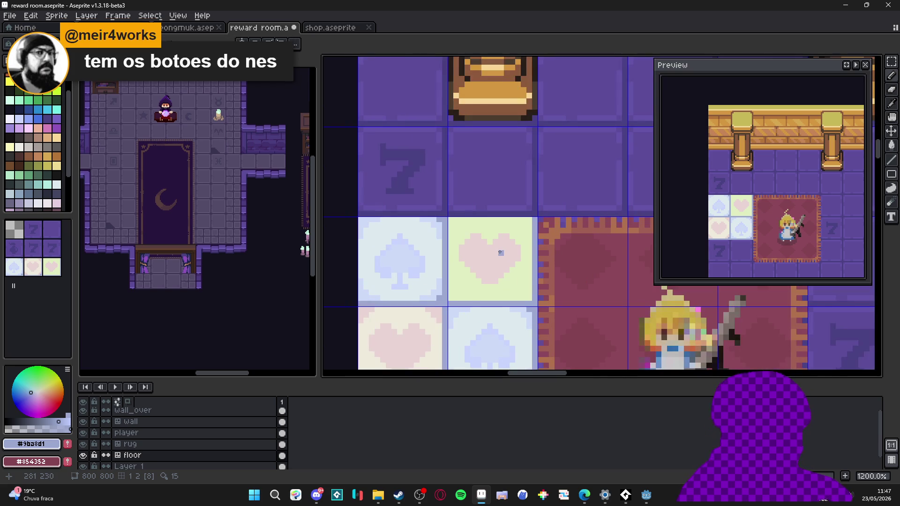
scroll(500, 253, down, 1)
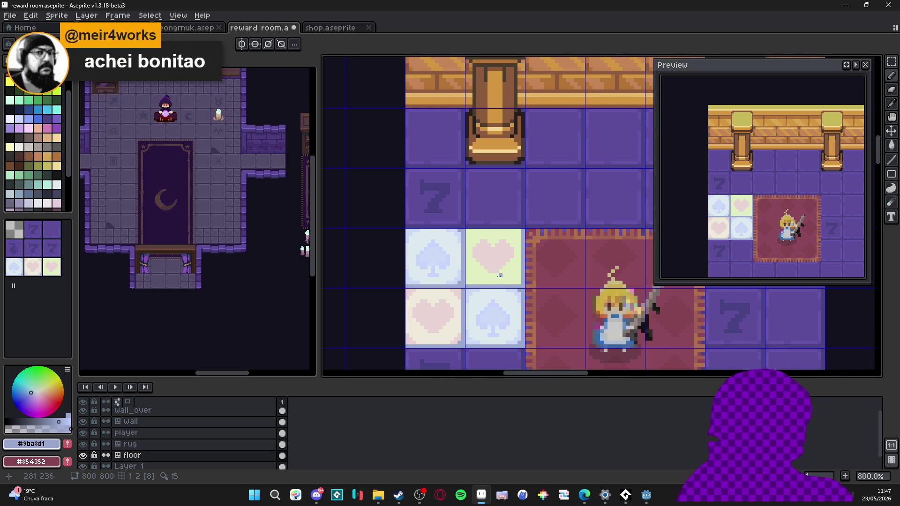
scroll(520, 285, up, 2)
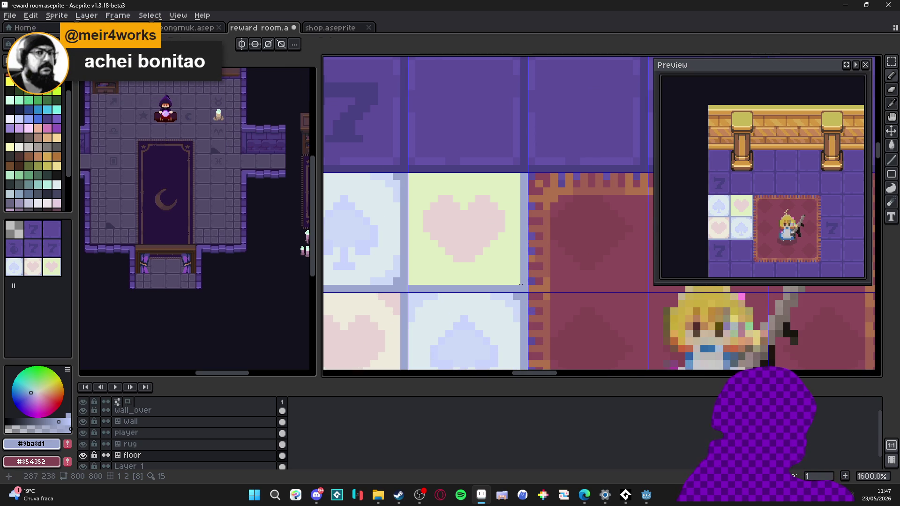
scroll(517, 282, down, 2)
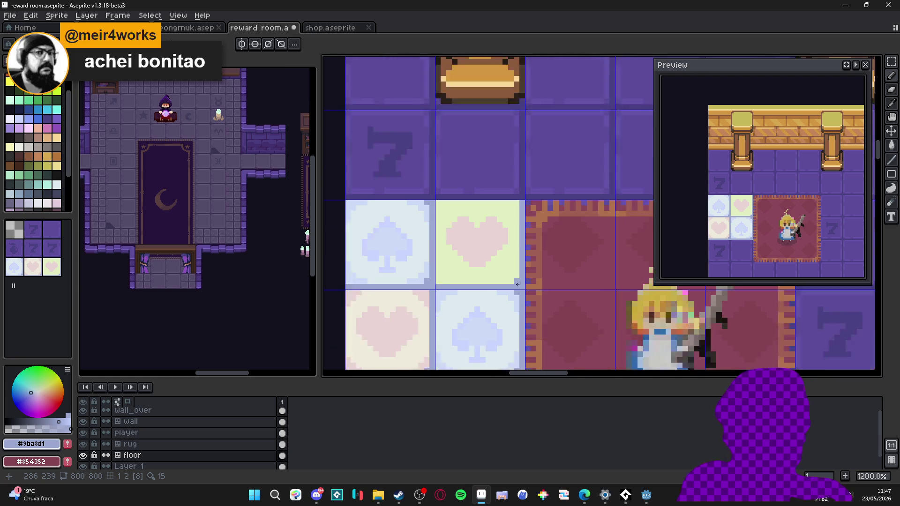
scroll(520, 286, up, 2)
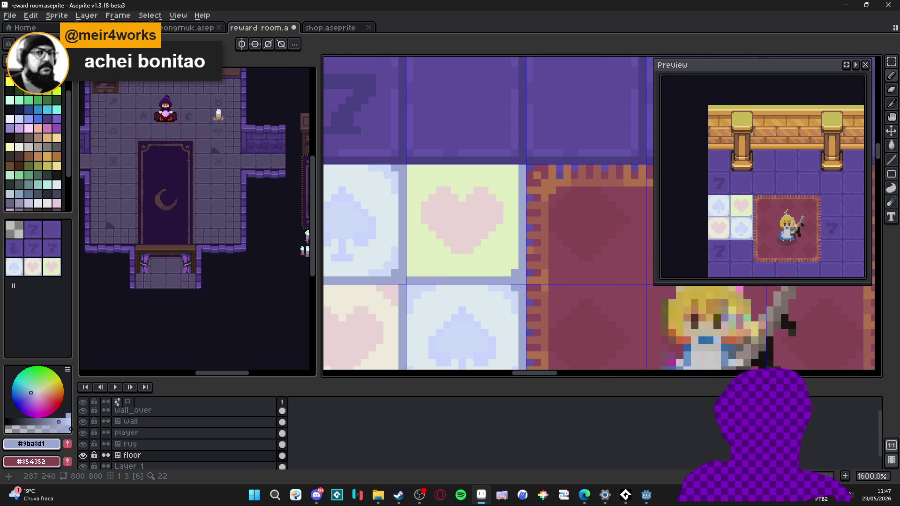
scroll(510, 280, down, 1)
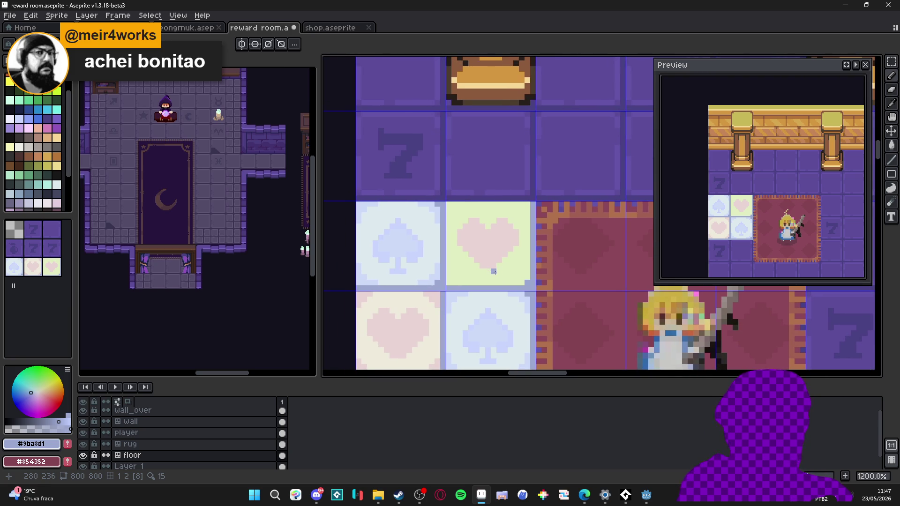
scroll(503, 273, down, 2)
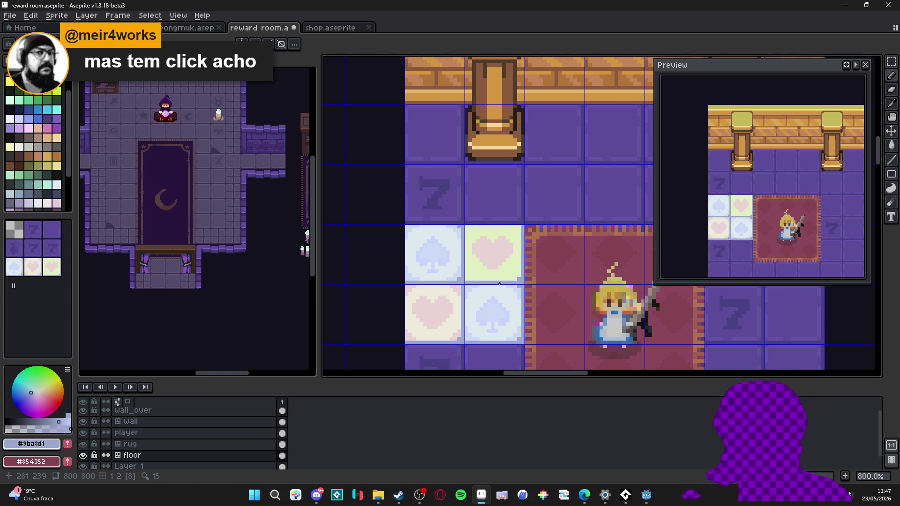
scroll(500, 284, up, 2)
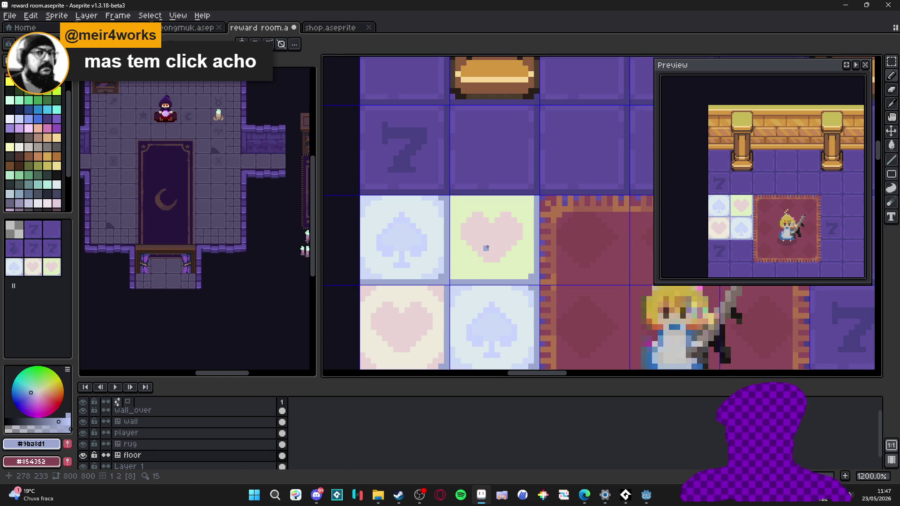
scroll(486, 249, up, 1)
scroll(482, 244, down, 1)
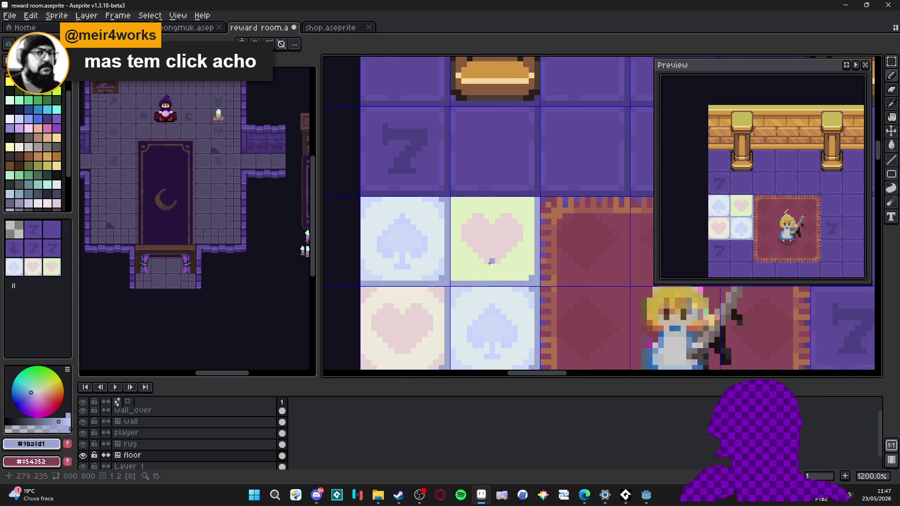
scroll(501, 227, up, 1)
scroll(500, 225, down, 1)
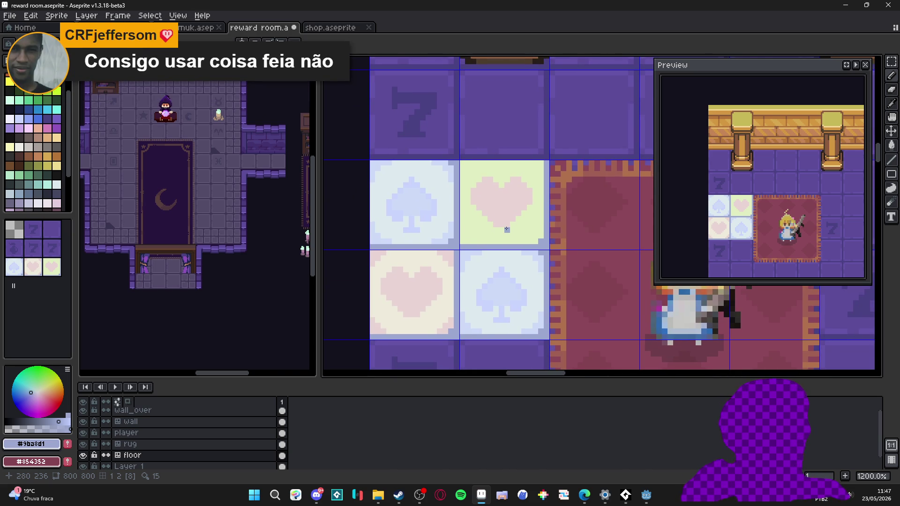
scroll(507, 229, down, 1)
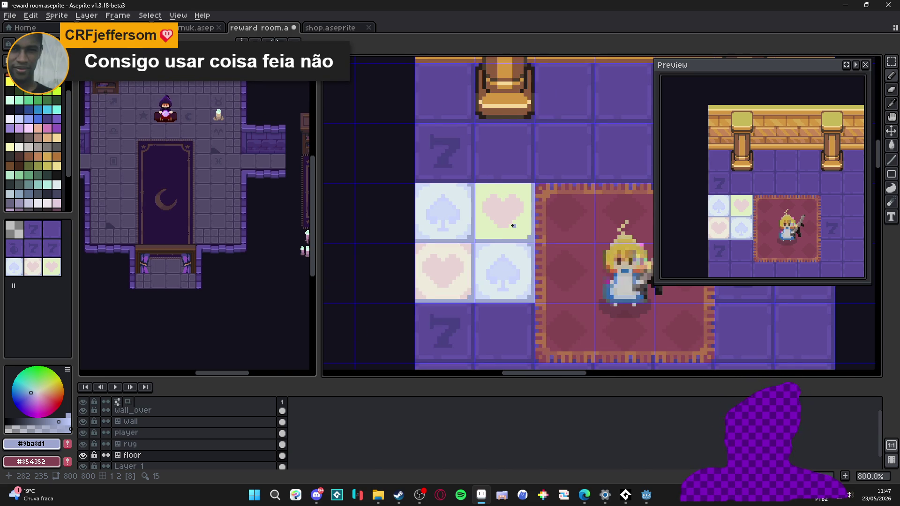
scroll(513, 225, up, 1)
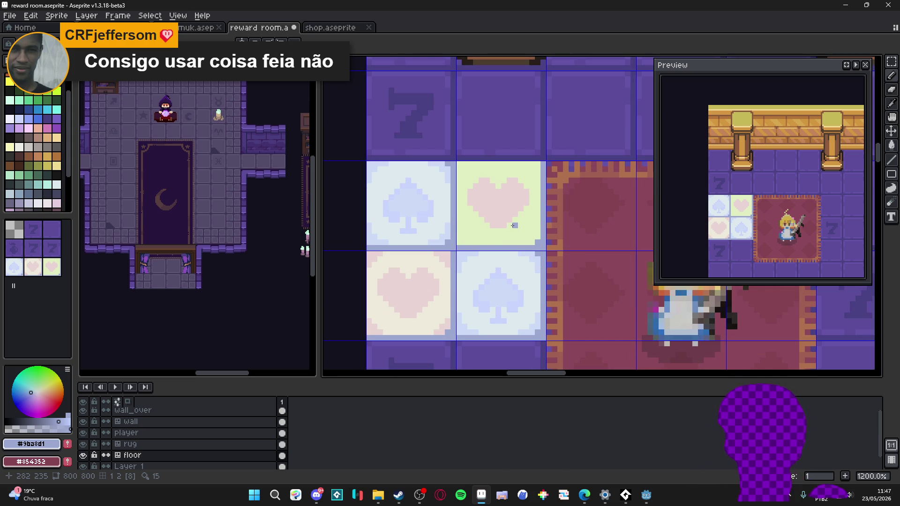
Sample the spade tile's light blue for recolouring the heart
key(alt)
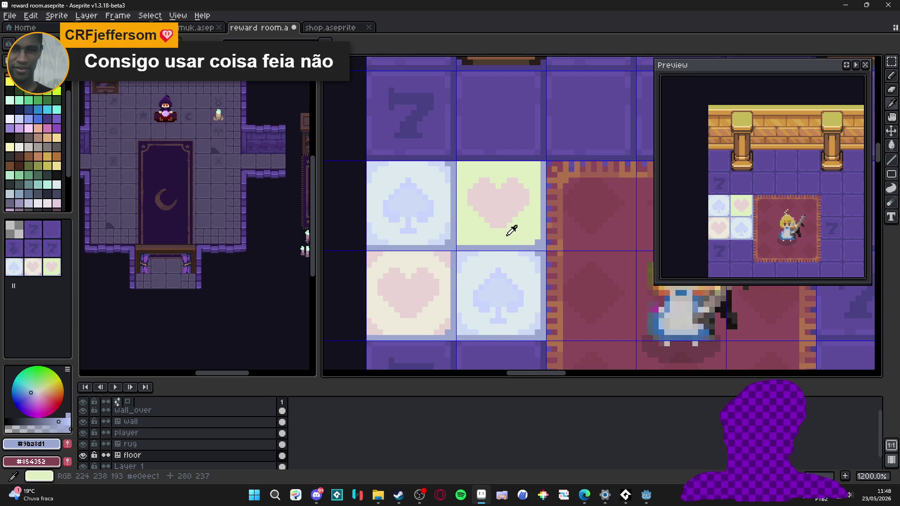
alt+click(425, 208)
scroll(523, 228, down, 4)
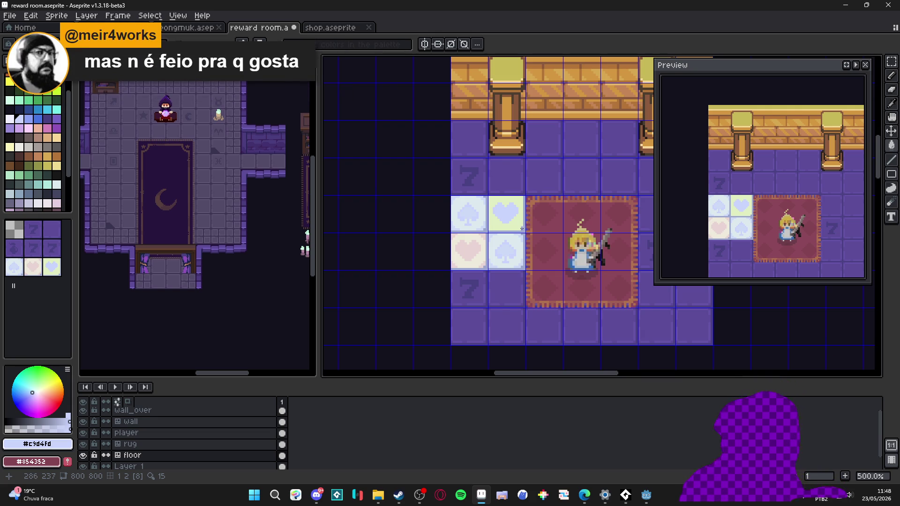
scroll(508, 229, up, 6)
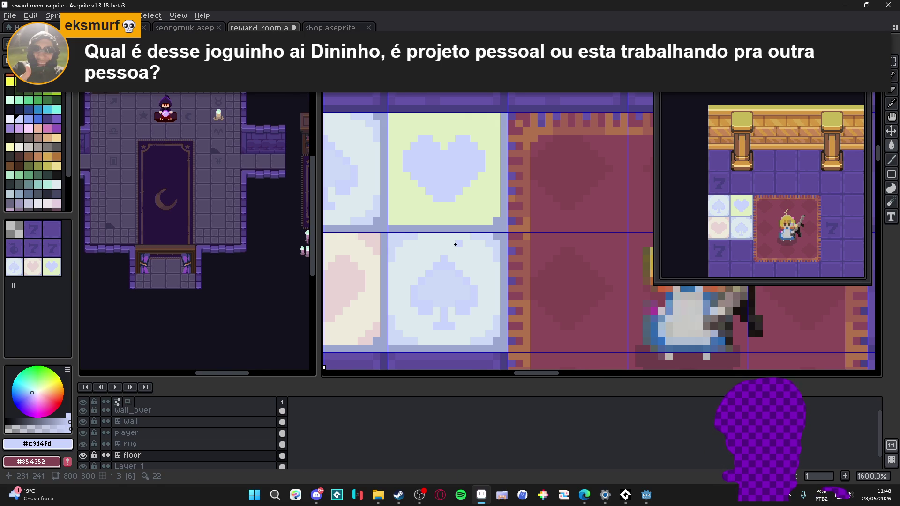
scroll(457, 242, down, 3)
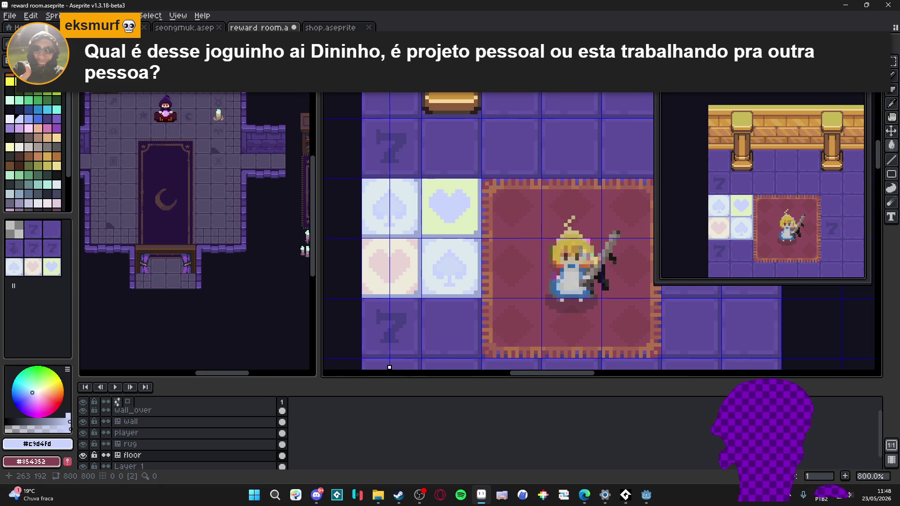
Move the vertical mirror axis onto the heart tile and enable and position the horizontal axis
drag(390, 96, 452, 99)
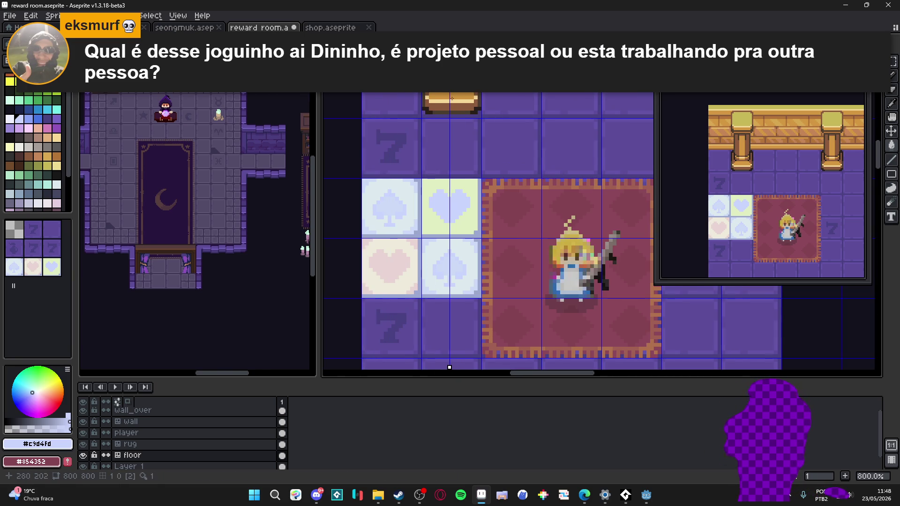
scroll(480, 165, down, 3)
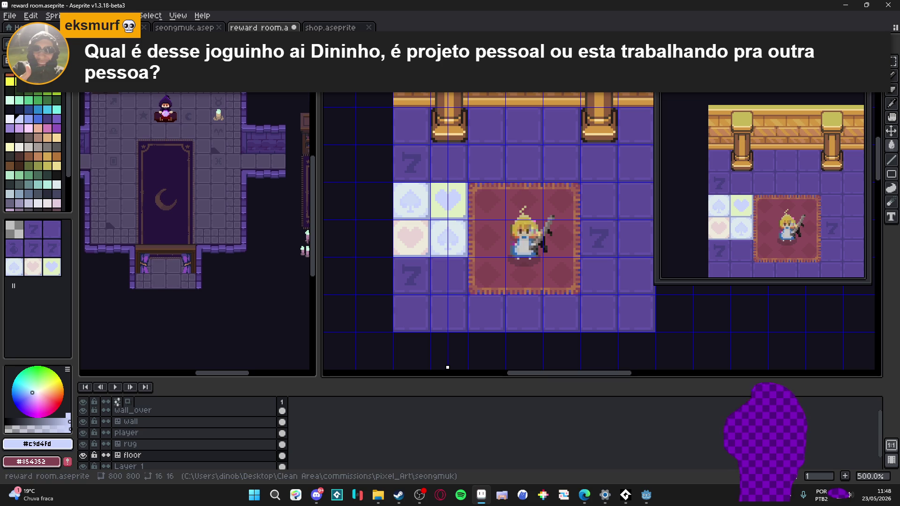
click(394, 45)
scroll(374, 212, up, 1)
drag(327, 246, 326, 199)
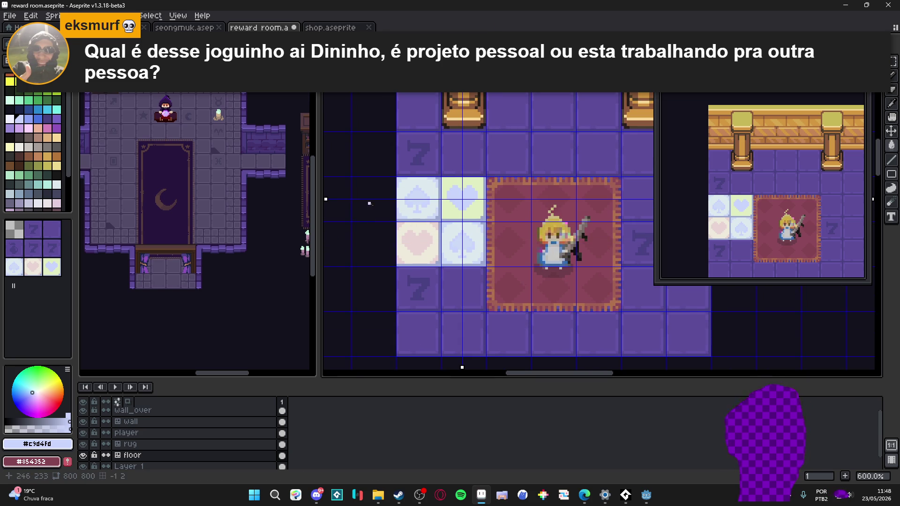
scroll(467, 194, up, 6)
alt+click(473, 151)
Paint over the heart's lobes in light green, leaving a light-blue diamond with added top and bottom tips
click(482, 183)
key(ctrl+z)
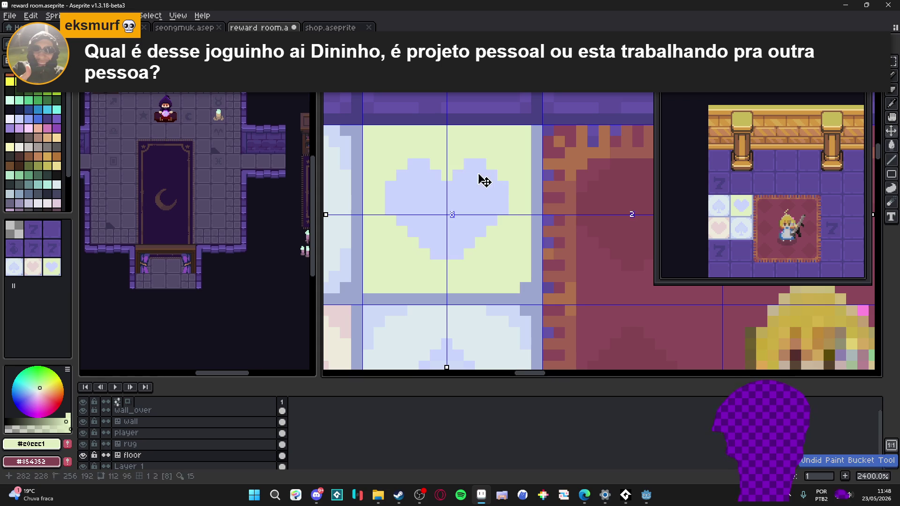
drag(481, 187, 500, 209)
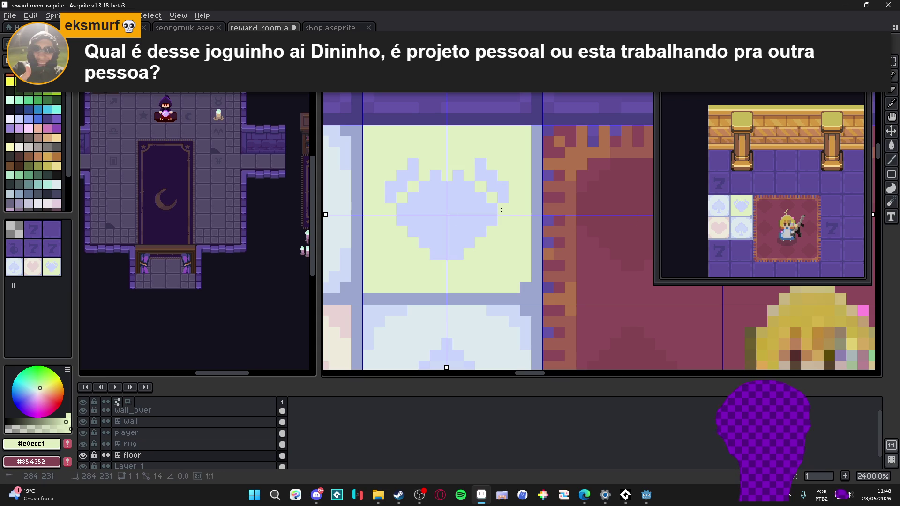
drag(481, 164, 497, 191)
alt+click(455, 176)
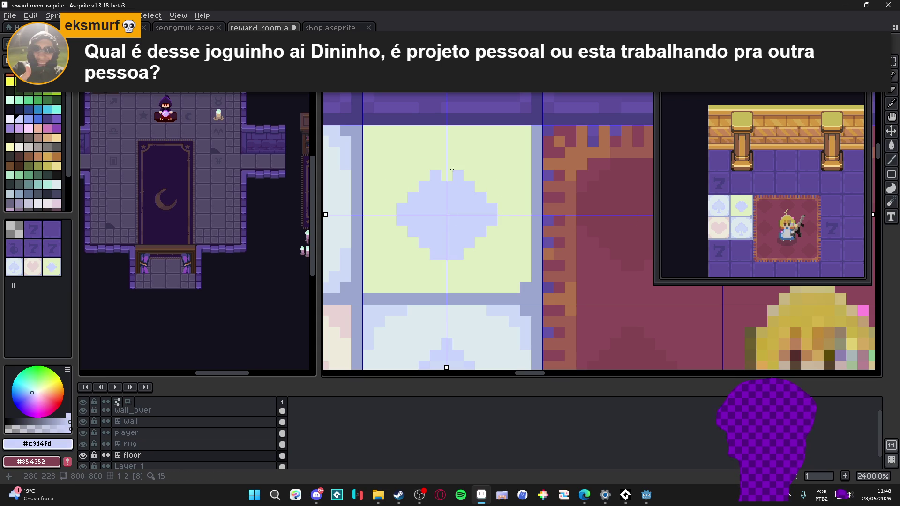
click(447, 265)
click(447, 164)
Choose the green palette swatch and fill the diamond shape with it
scroll(475, 229, down, 3)
scroll(476, 228, up, 1)
scroll(475, 228, down, 4)
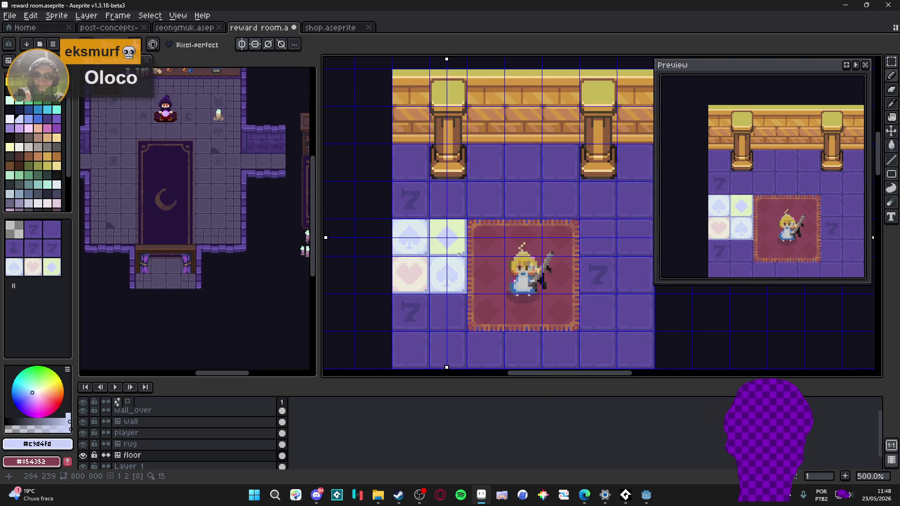
scroll(461, 251, up, 1)
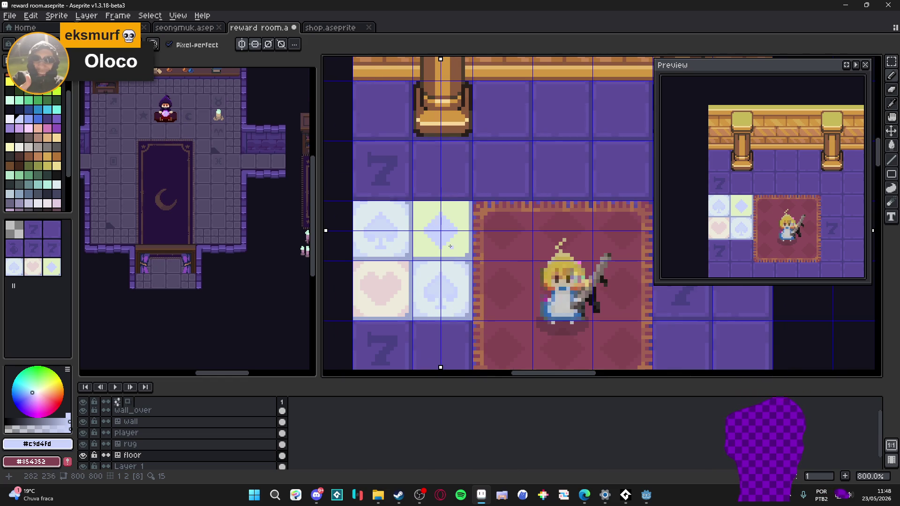
scroll(450, 246, up, 1)
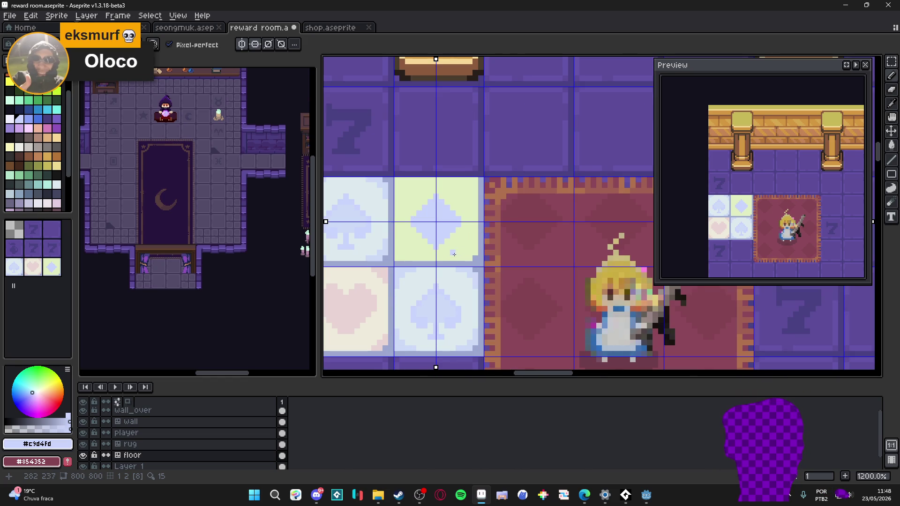
click(29, 175)
click(9, 175)
click(431, 222)
scroll(432, 222, down, 1)
scroll(431, 222, down, 2)
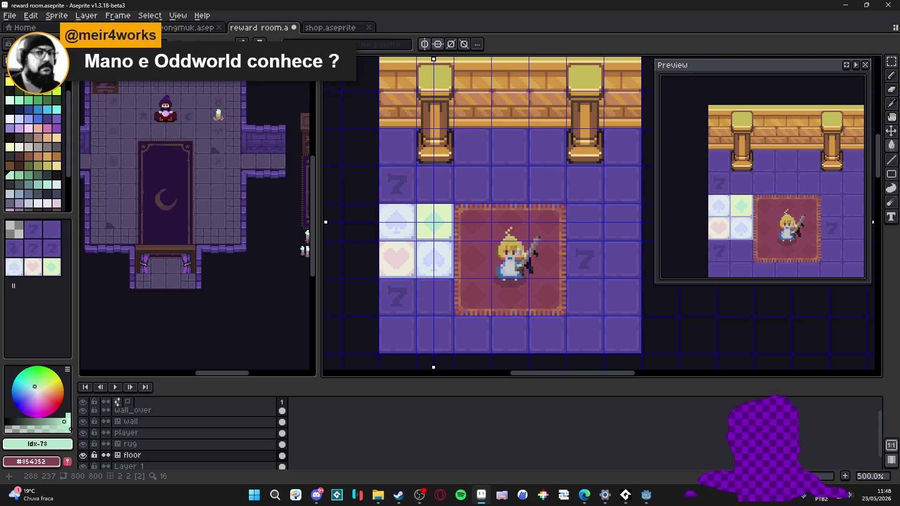
Zoom in on the suit tiles and sample the blue-grey outline and a pale tile colour
scroll(458, 219, up, 3)
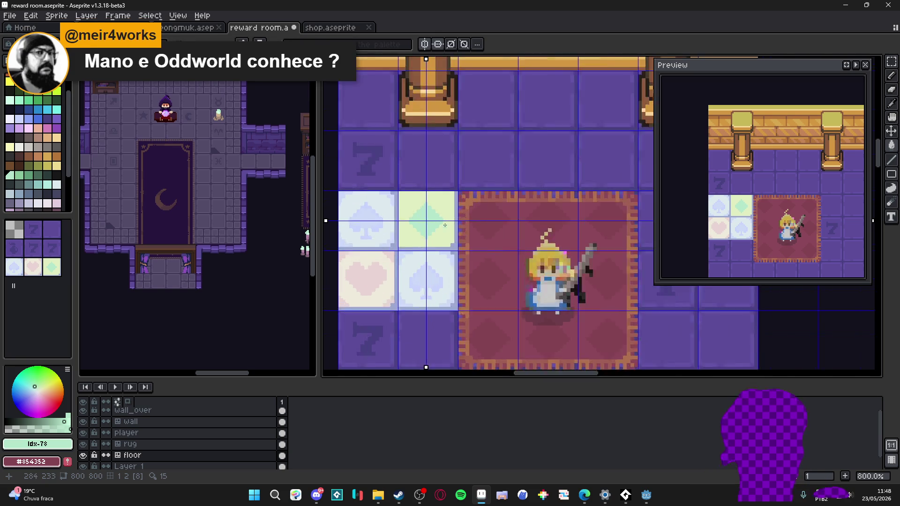
scroll(450, 235, down, 2)
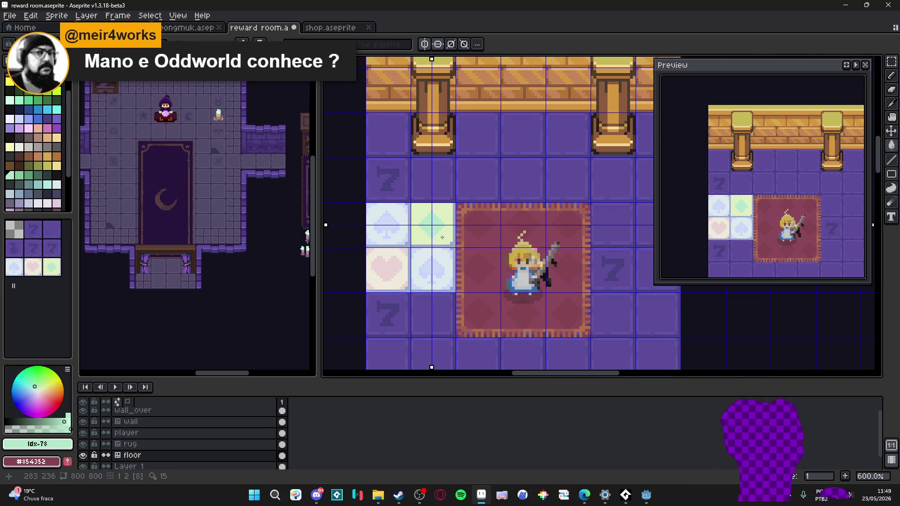
scroll(442, 237, up, 1)
scroll(428, 256, up, 3)
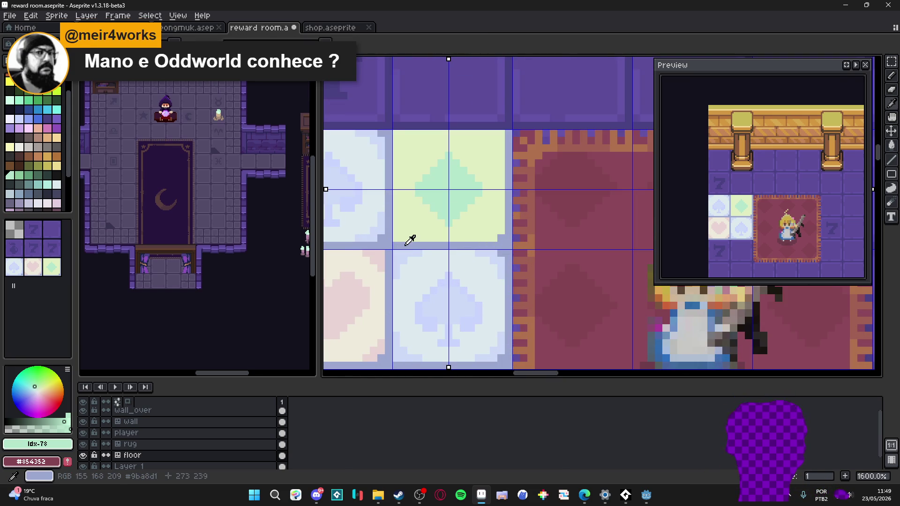
alt+click(405, 245)
scroll(404, 245, down, 3)
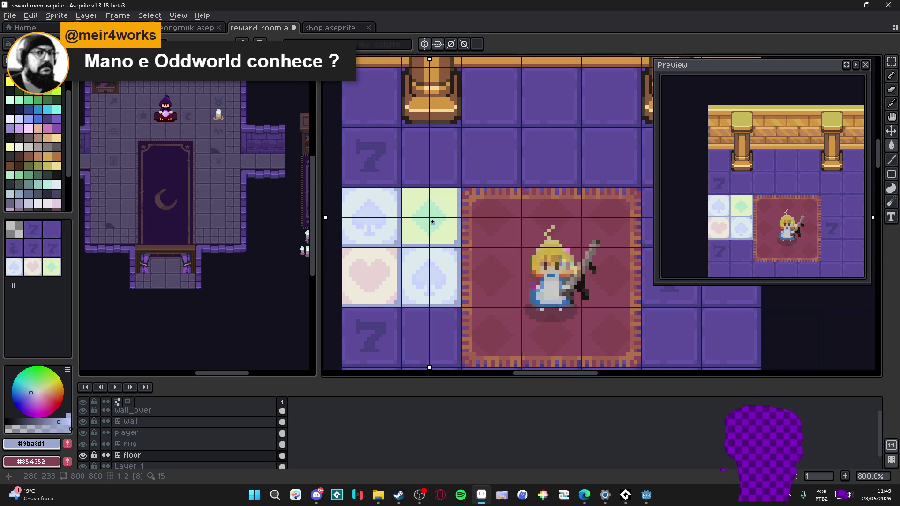
alt+click(432, 219)
Recentre the view on the suit tiles and pick up the spade tile's pale blue
scroll(448, 232, down, 1)
drag(447, 233, 464, 220)
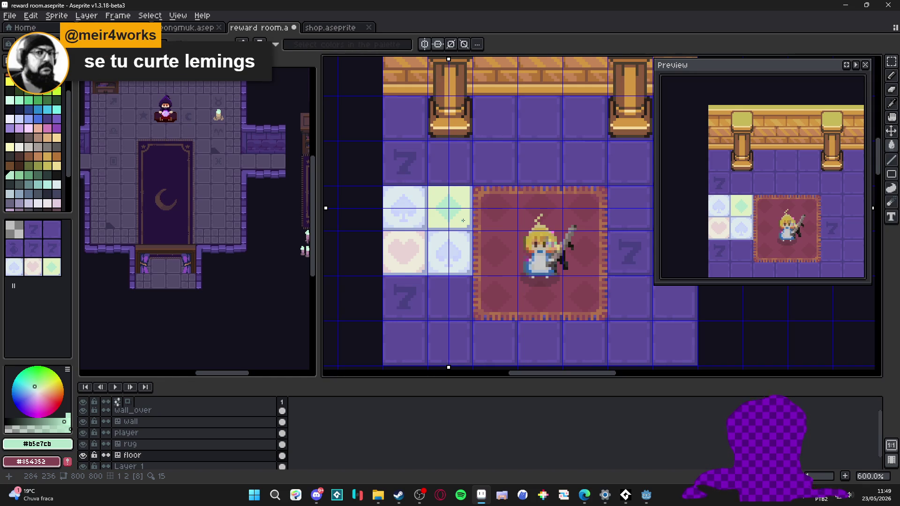
scroll(464, 221, up, 3)
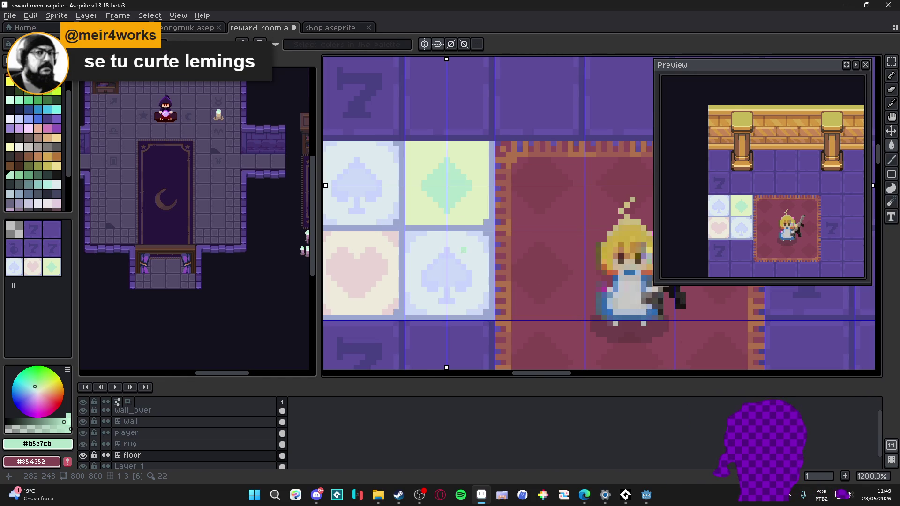
scroll(463, 251, up, 1)
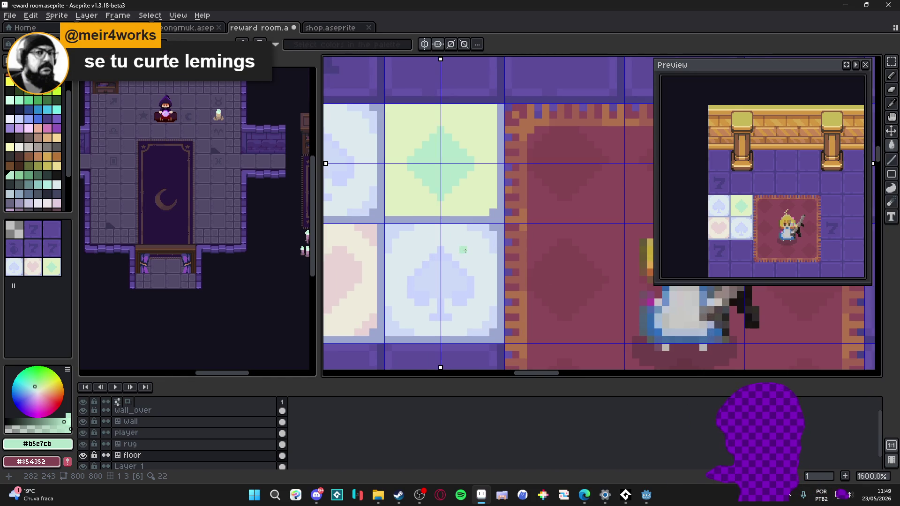
scroll(485, 263, down, 2)
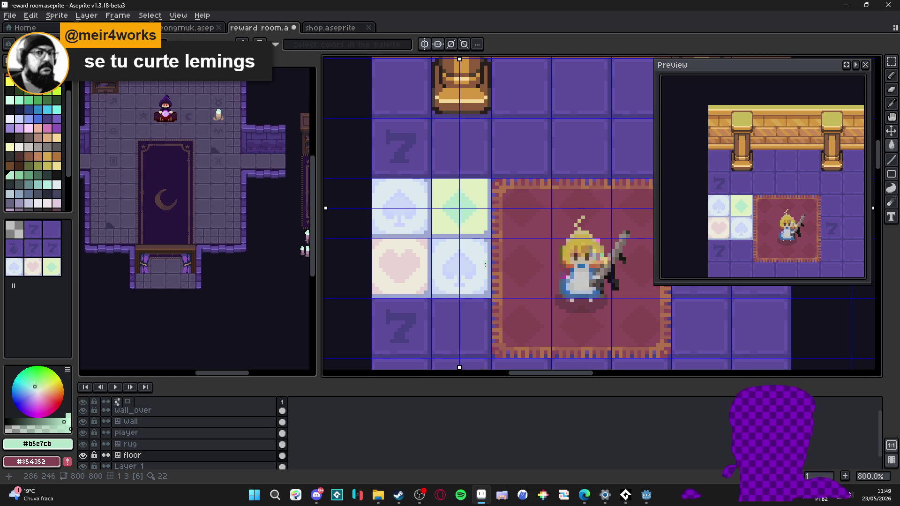
scroll(485, 262, up, 2)
click(479, 300)
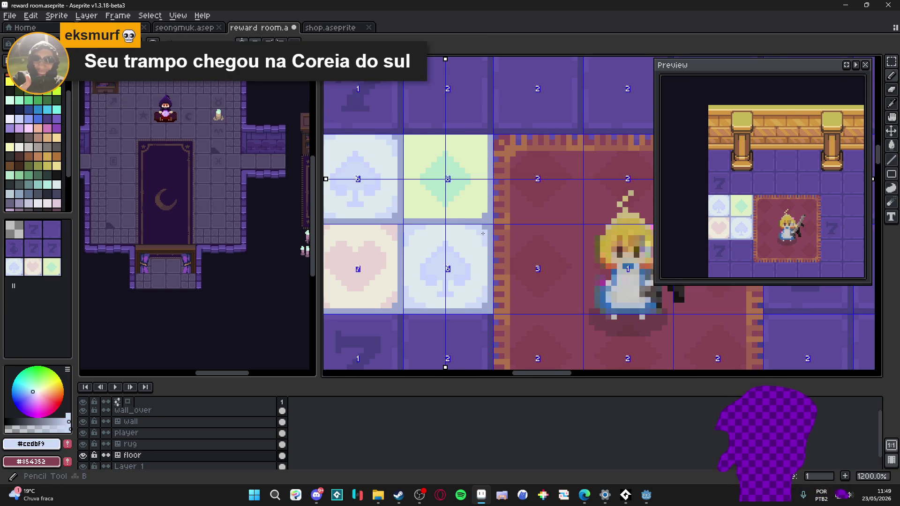
Undo the last pencil stroke, enable left-right and top-bottom symmetry, and save the room
key(ctrl+z)
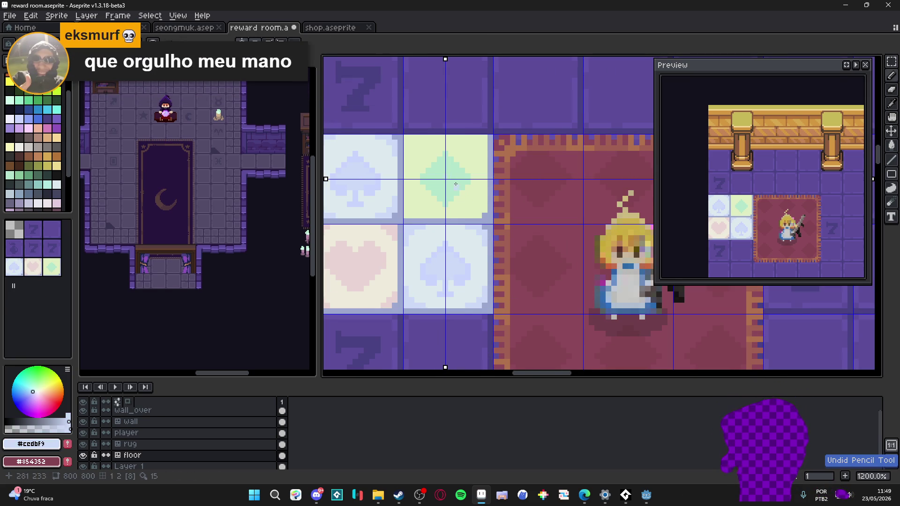
click(242, 41)
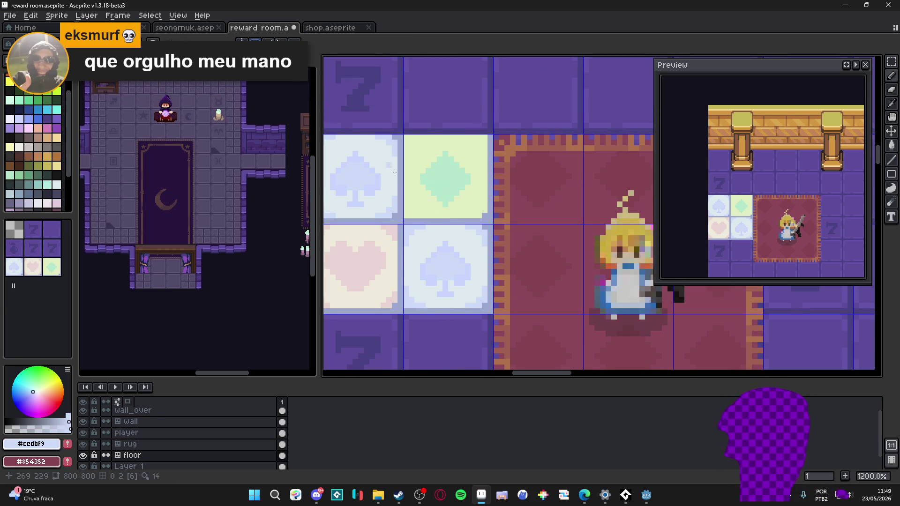
click(243, 44)
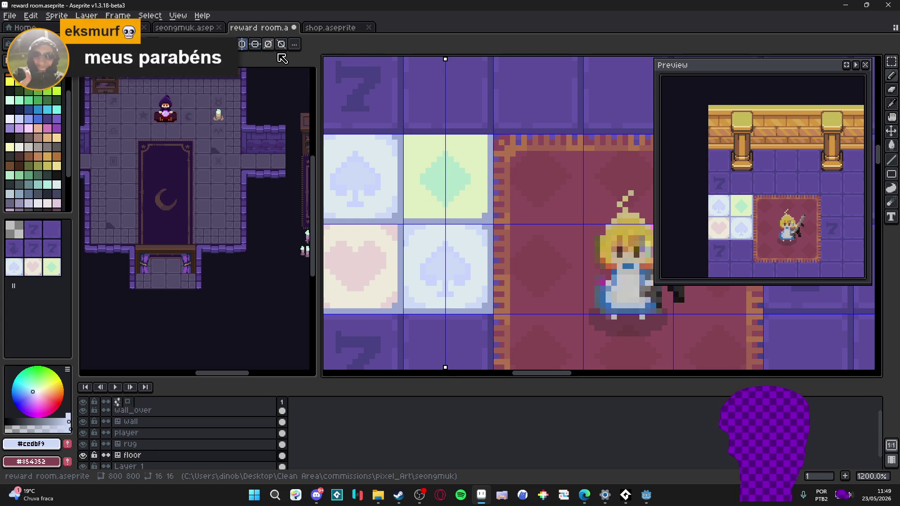
click(255, 44)
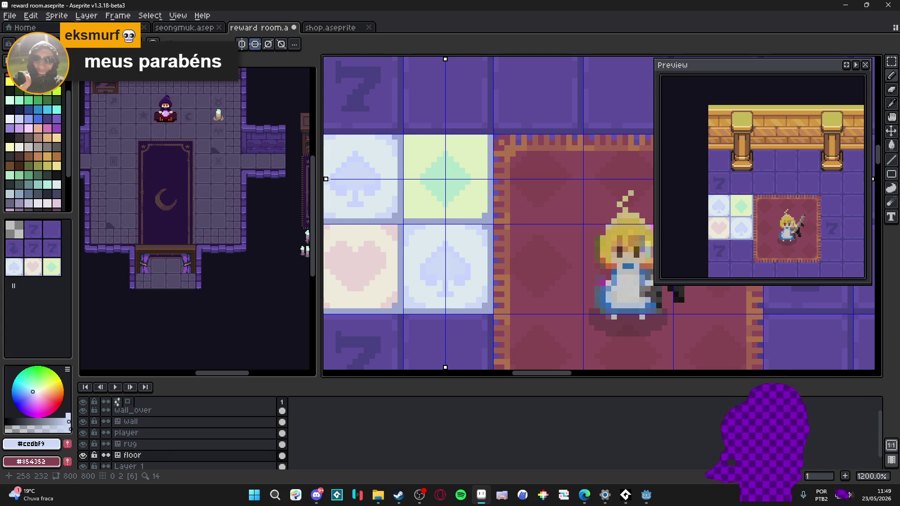
key(ctrl+s)
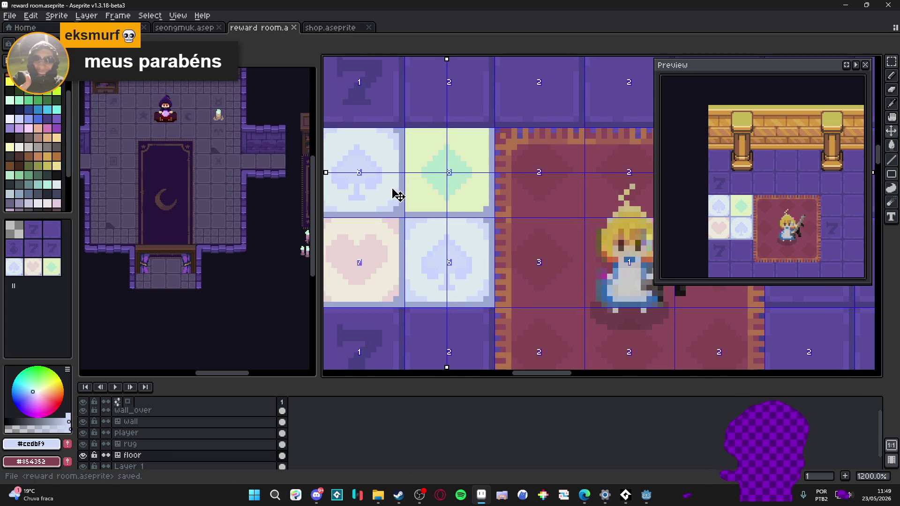
Move the horizontal mirror axis down to the lower spade tile's centre
mouse_move(328, 173)
mouse_down()
mouse_move(329, 258)
mouse_move(355, 259)
mouse_up()
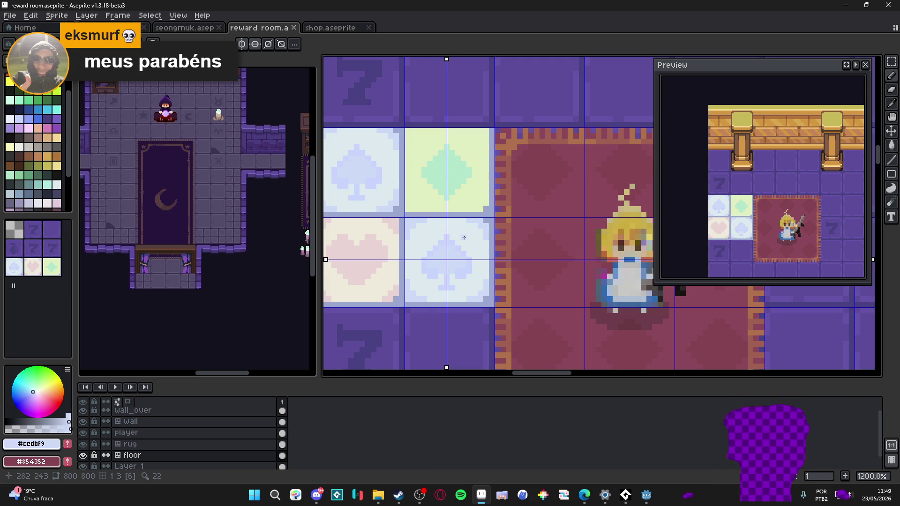
drag(463, 236, 457, 228)
scroll(468, 243, down, 3)
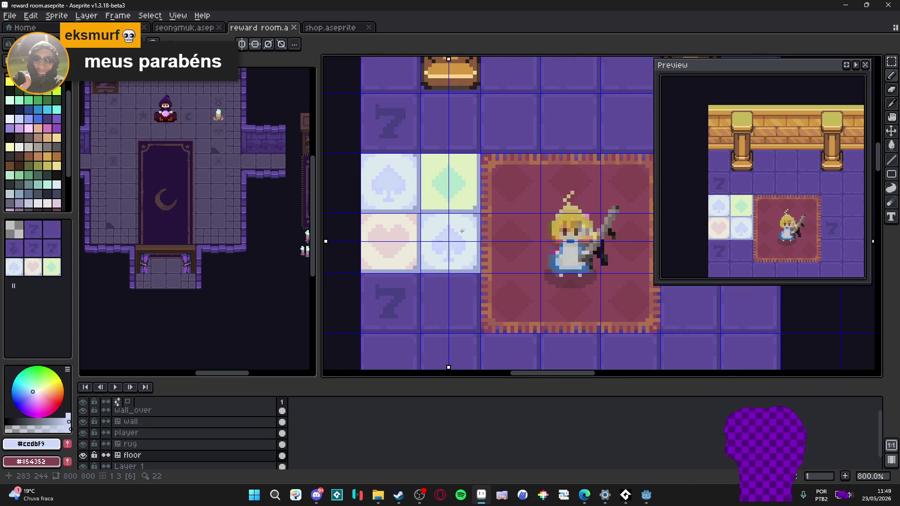
scroll(476, 255, up, 3)
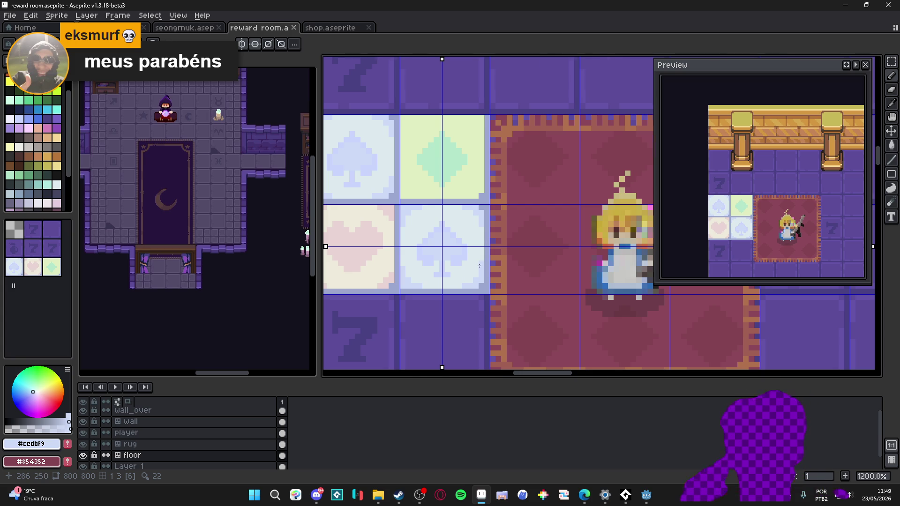
scroll(479, 266, down, 3)
Paint over the spade and its accent pixels with the light tile colour, then save reward room.aseprite
scroll(476, 266, up, 4)
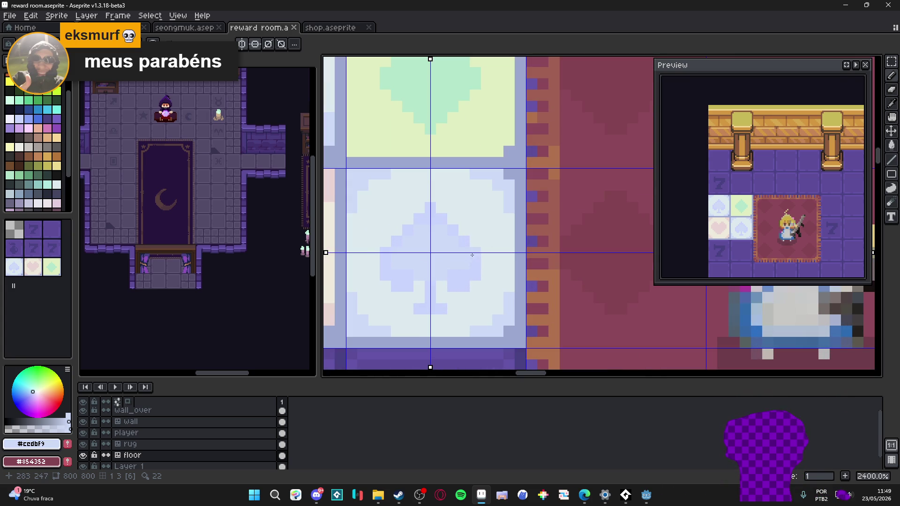
alt+click(466, 251)
mouse_move(450, 248)
mouse_down()
mouse_move(430, 249)
mouse_move(461, 262)
mouse_move(412, 270)
mouse_move(436, 288)
mouse_up()
scroll(443, 248, down, 1)
mouse_move(395, 216)
mouse_down()
mouse_move(396, 200)
mouse_move(393, 208)
mouse_up()
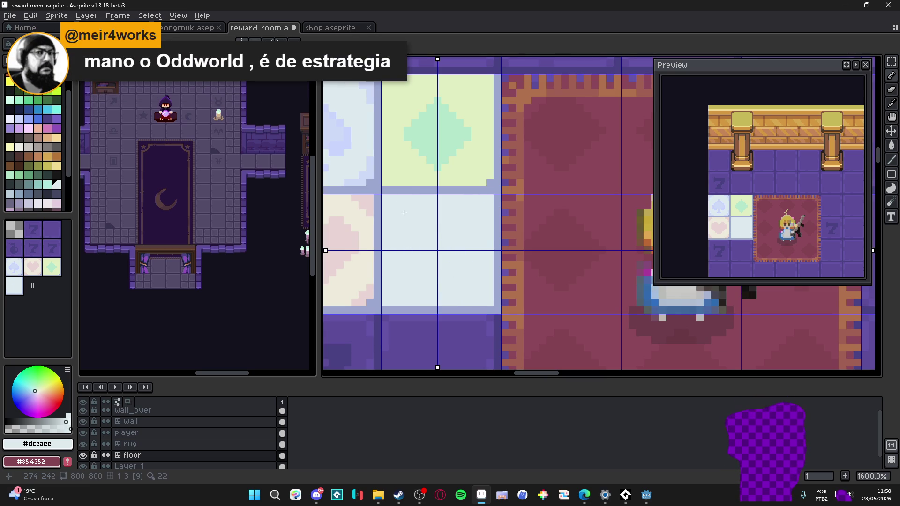
scroll(455, 258, down, 1)
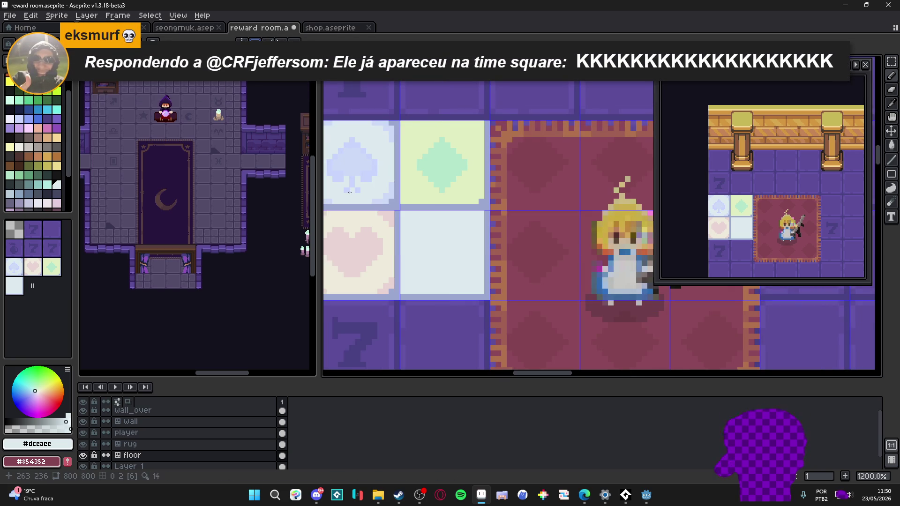
key(ctrl+s)
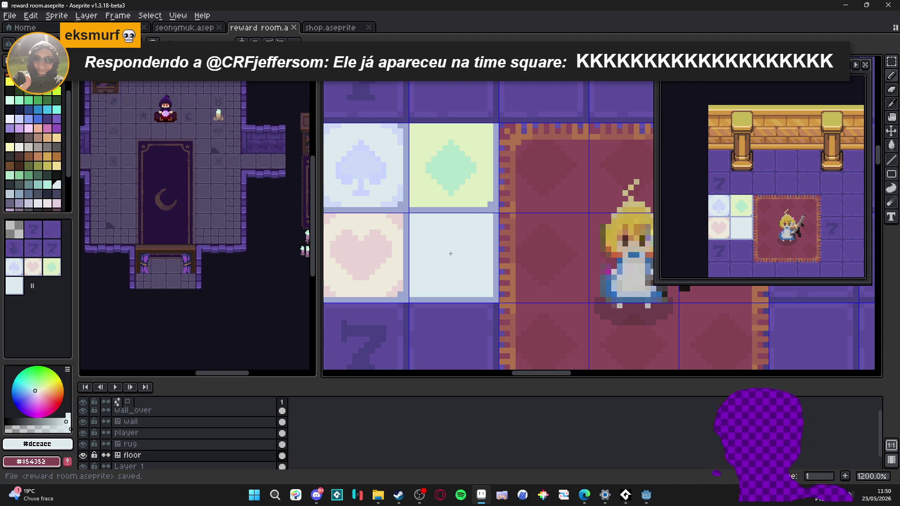
scroll(477, 288, down, 2)
Sample the tile border's blue-grey and draw an accent pixel at the junction of the four tiles
scroll(477, 289, up, 3)
alt+click(484, 291)
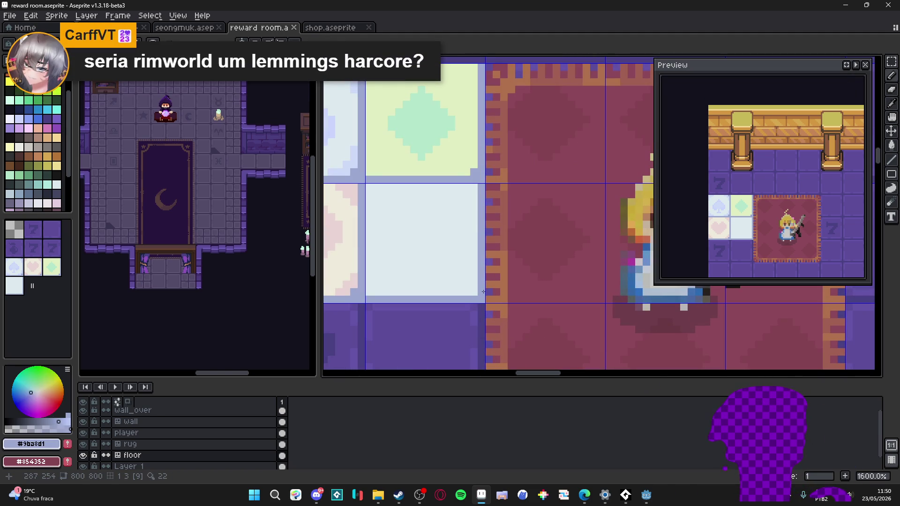
click(369, 187)
scroll(391, 212, down, 5)
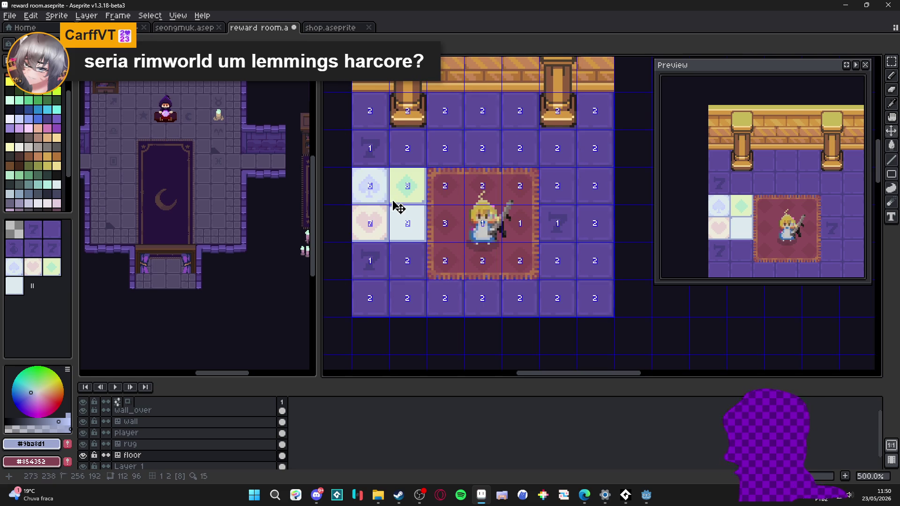
scroll(391, 204, up, 5)
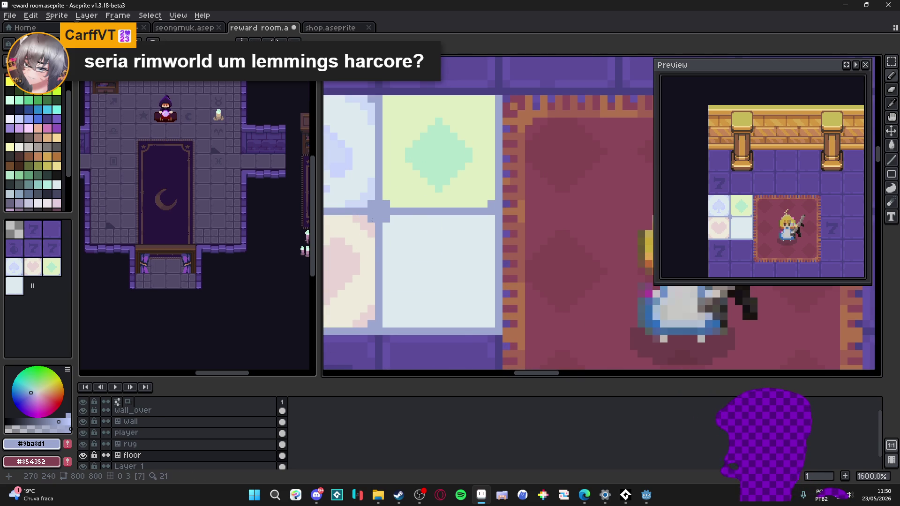
scroll(401, 244, down, 3)
scroll(404, 247, up, 3)
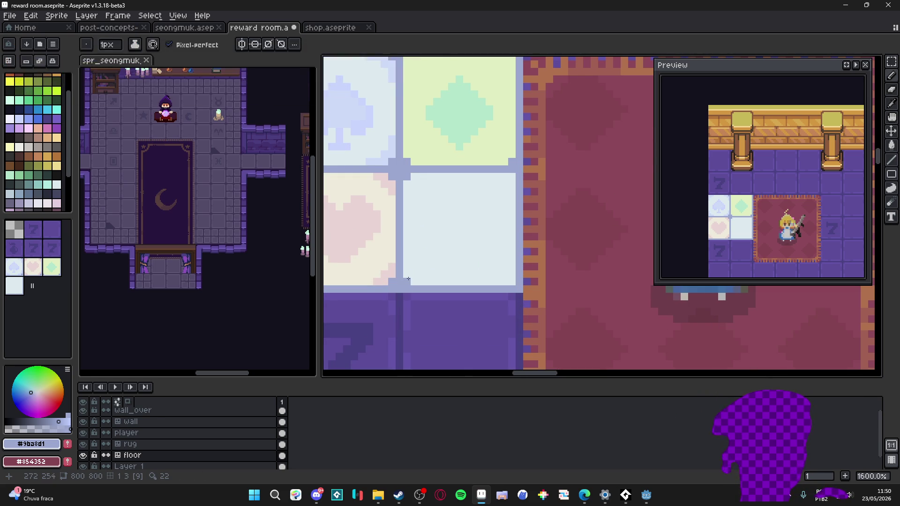
scroll(442, 238, down, 4)
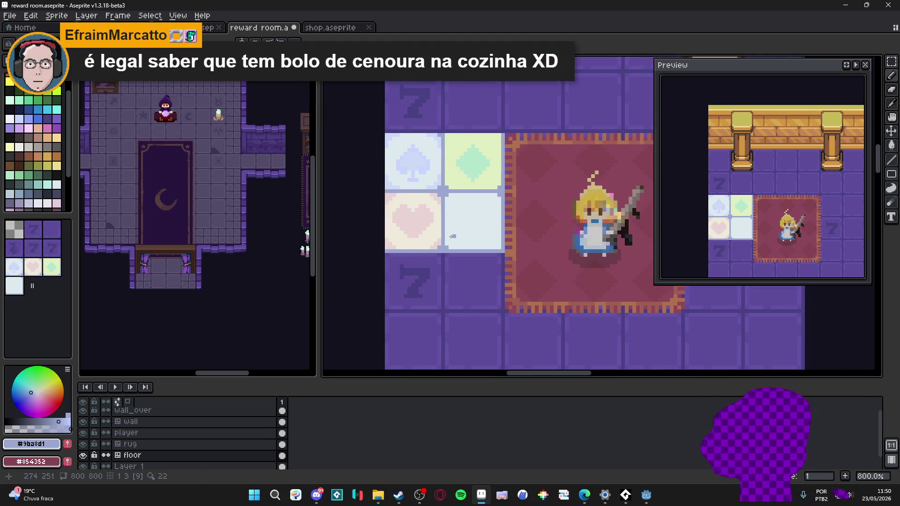
scroll(445, 241, up, 1)
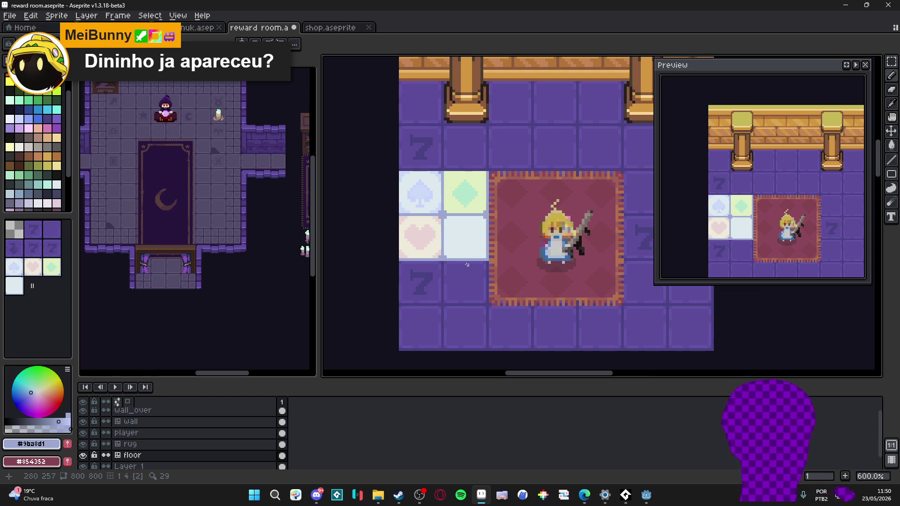
Return to the Pencil, sample the diamond tile's light green, and save the file
scroll(481, 234, up, 3)
key(b)
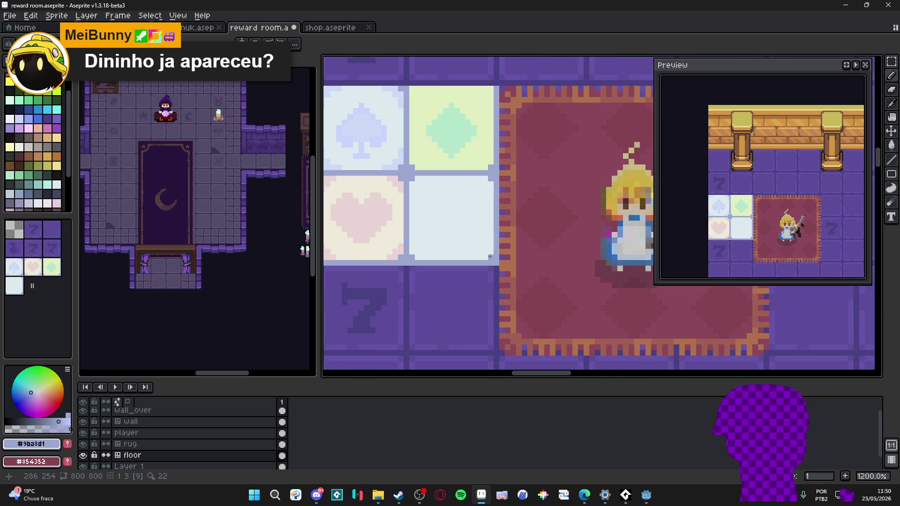
scroll(490, 256, down, 2)
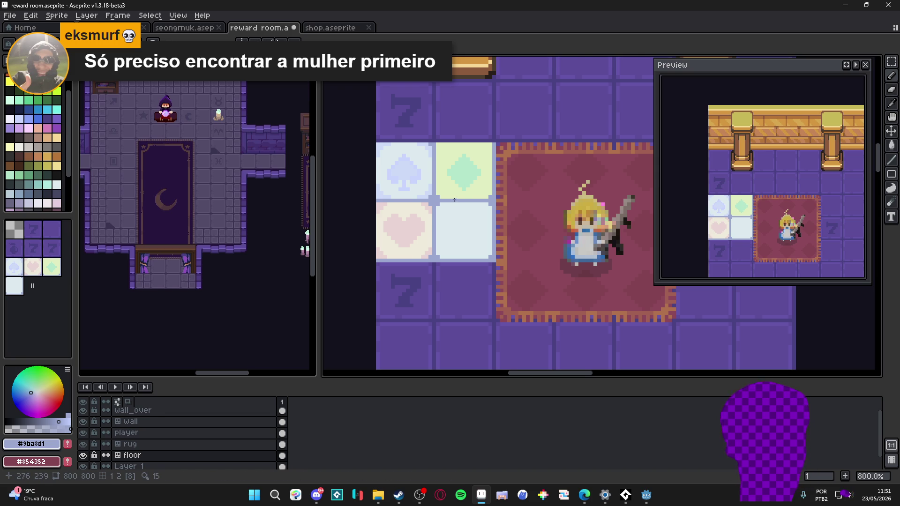
scroll(454, 200, up, 3)
alt+click(476, 170)
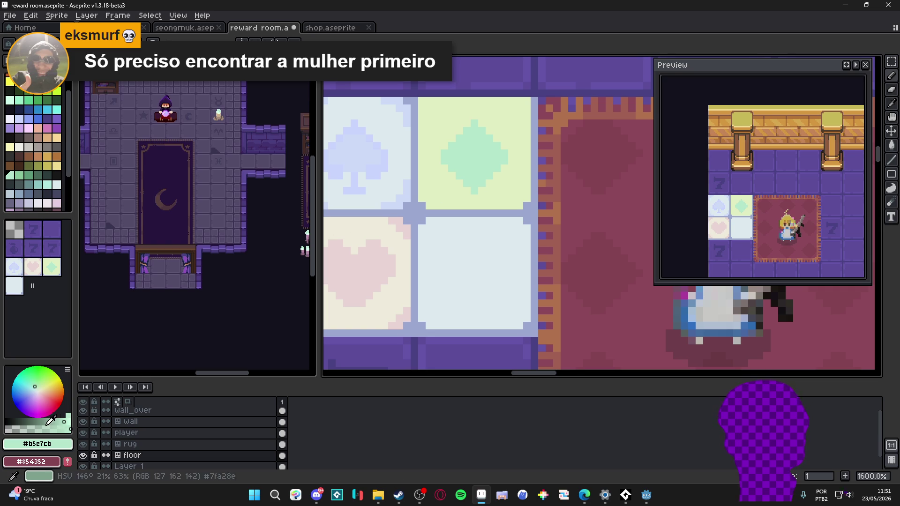
alt+click(424, 198)
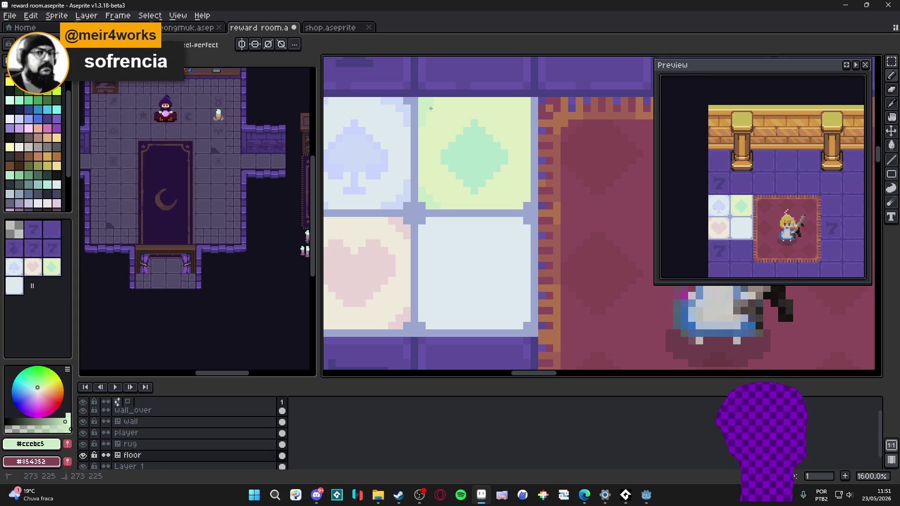
scroll(435, 103, down, 4)
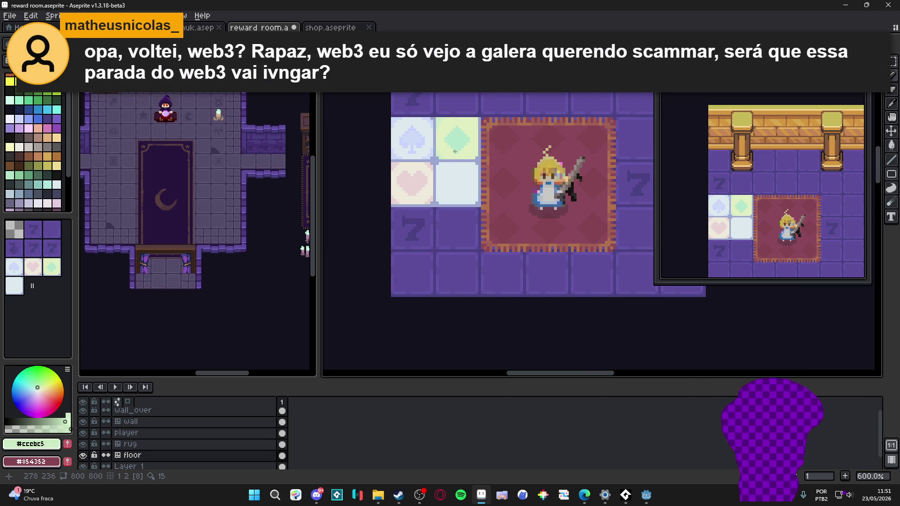
key(ctrl+s)
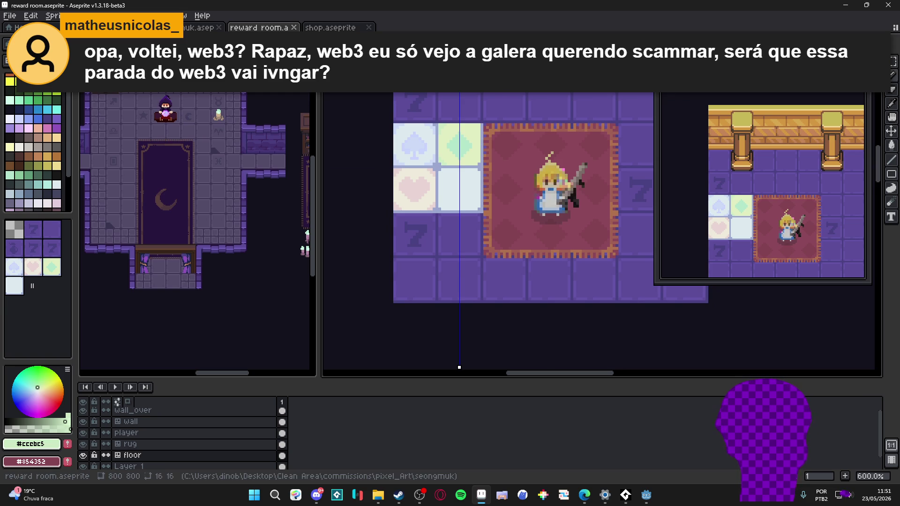
Move the horizontal mirror axis up to the tiles and sample the diamond's light green
scroll(327, 189, up, 1)
mouse_move(325, 189)
mouse_down()
mouse_move(342, 139)
mouse_move(377, 134)
mouse_up()
scroll(398, 131, up, 5)
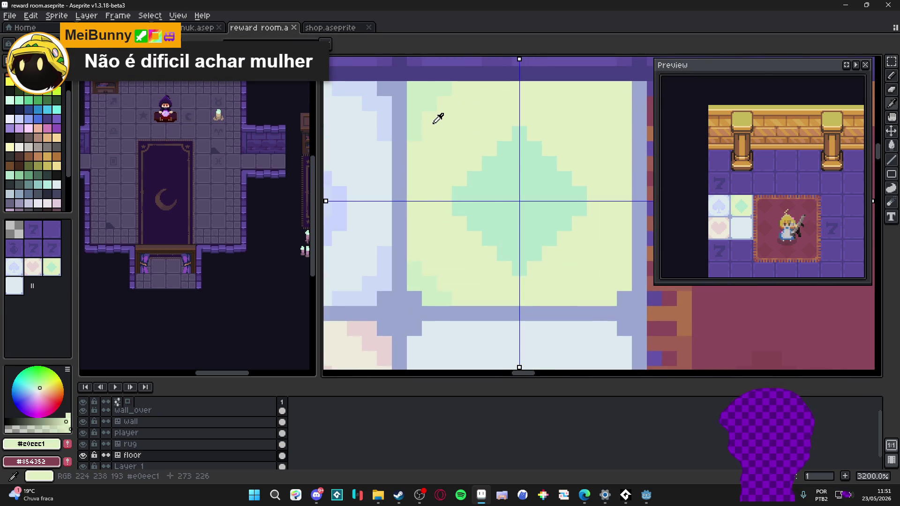
alt+click(416, 99)
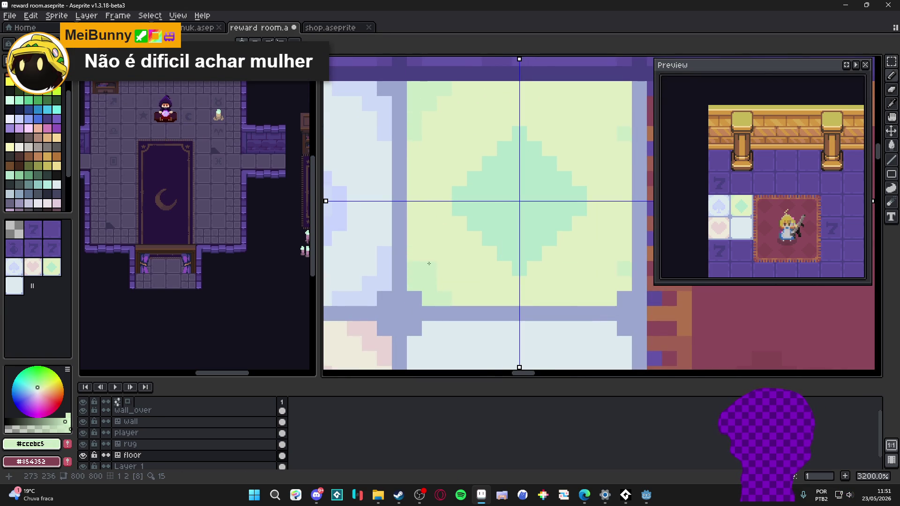
Draw mirrored light-green pixels at the tile's corners, nudging the horizontal axis slightly up
drag(423, 265, 372, 270)
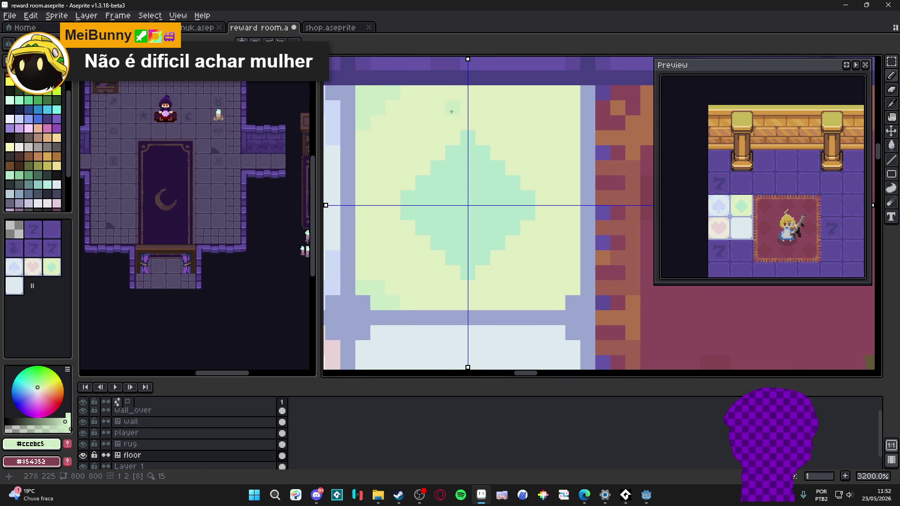
click(572, 318)
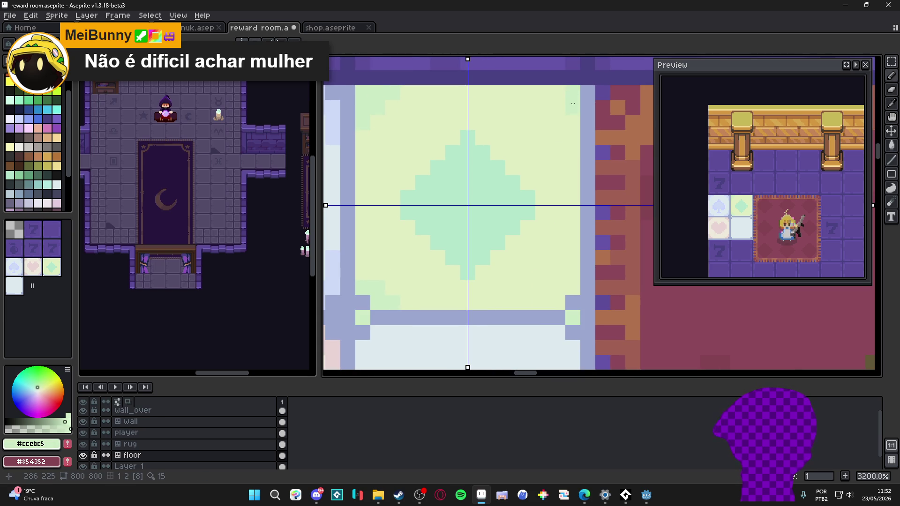
key(ctrl+z)
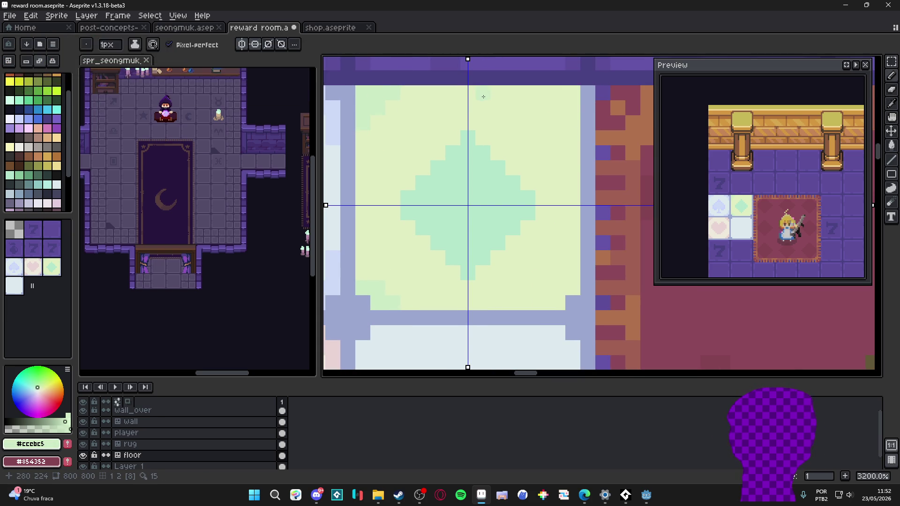
scroll(482, 112, down, 1)
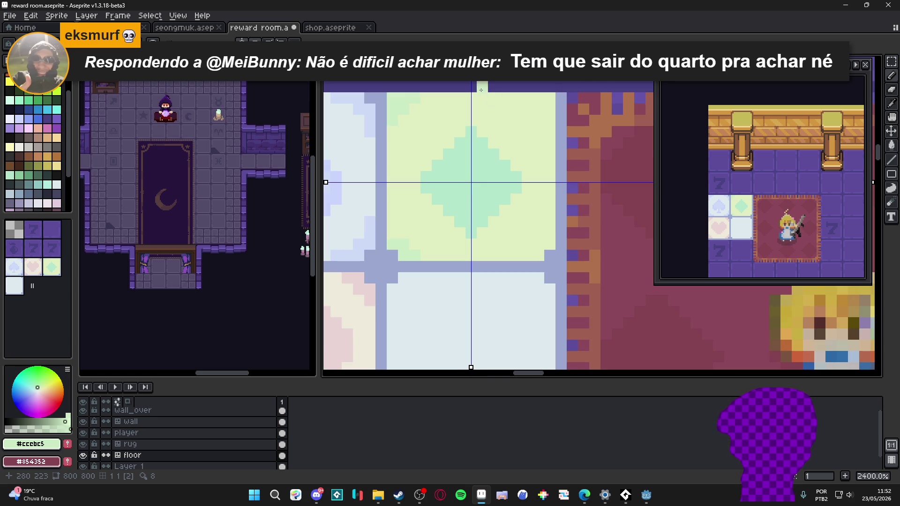
click(538, 98)
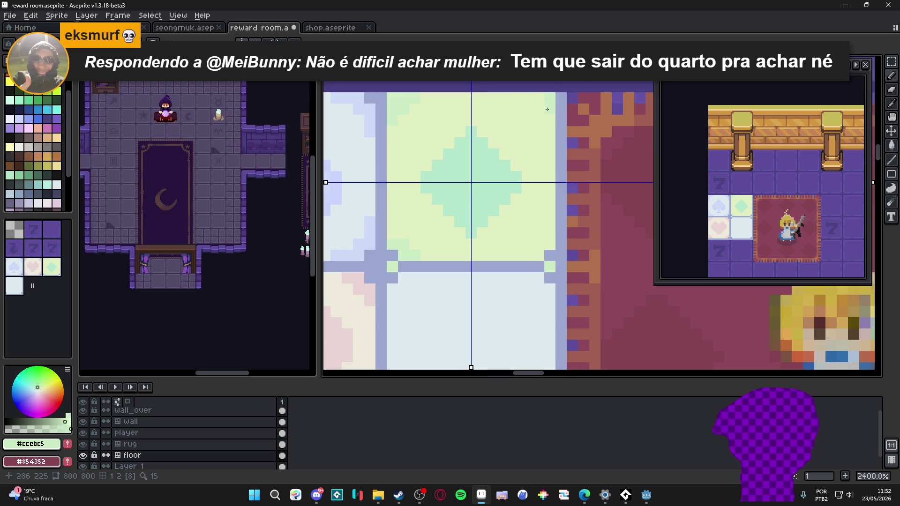
key(ctrl+z)
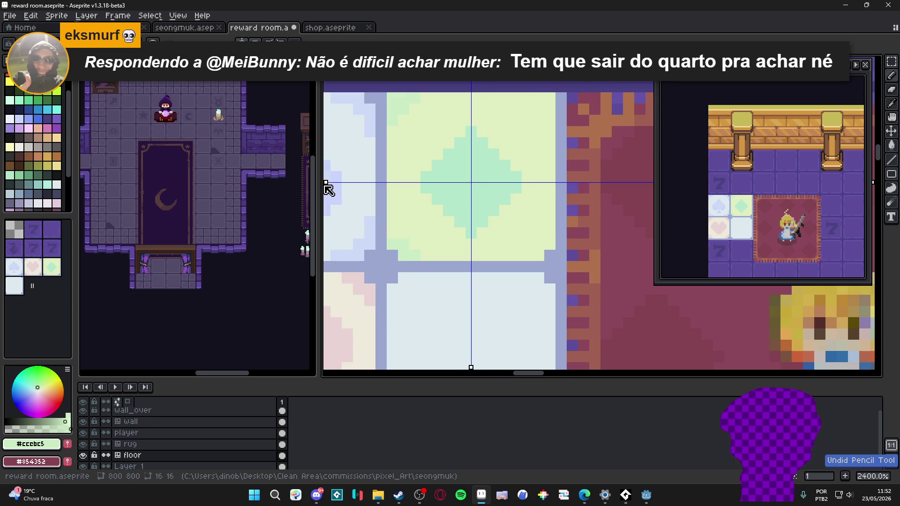
drag(324, 184, 326, 176)
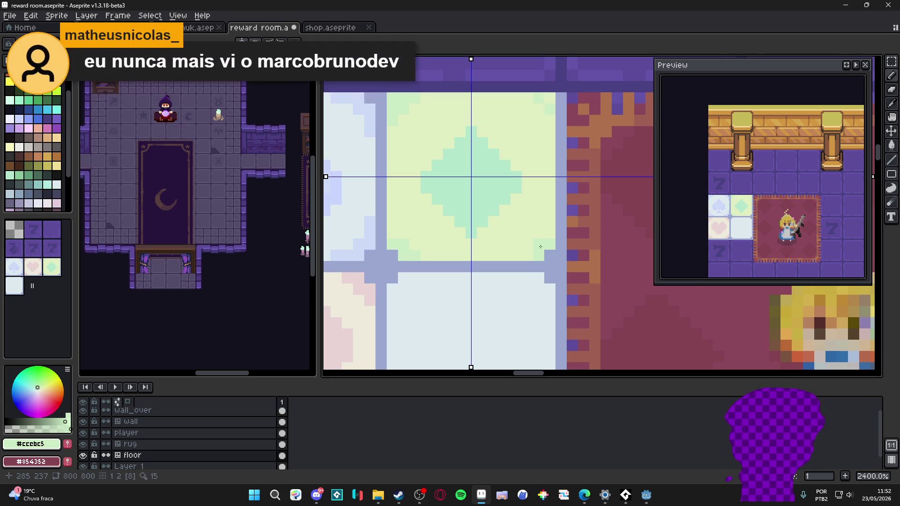
key(ctrl+y)
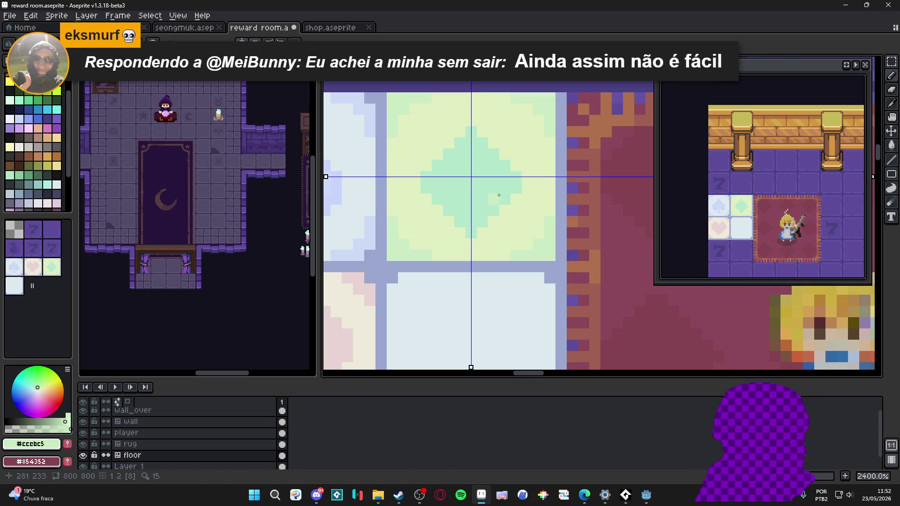
Turn off symmetry with Alt+S and sample the diamond's mint colour
scroll(499, 194, down, 2)
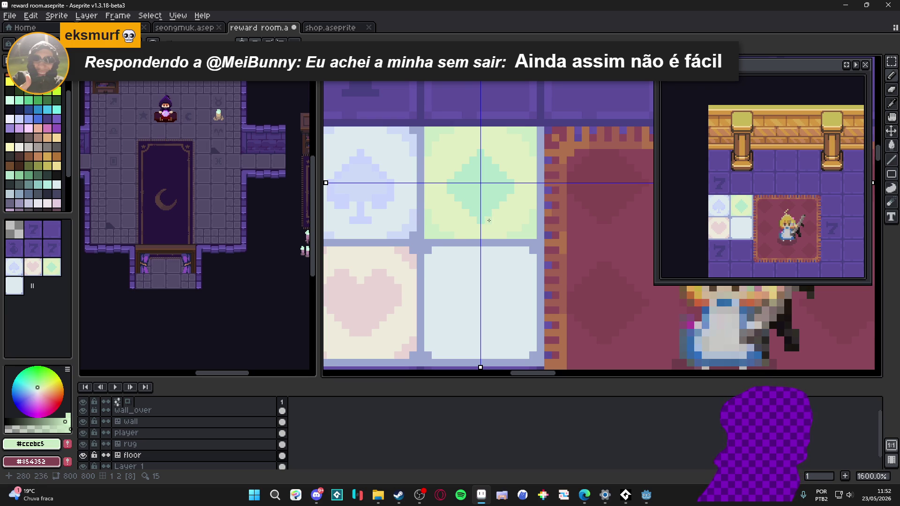
scroll(491, 220, down, 1)
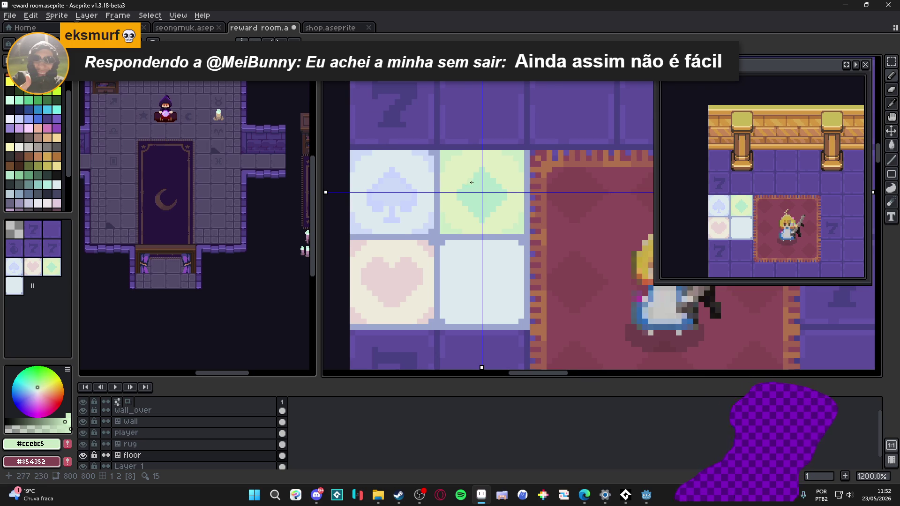
scroll(472, 181, up, 3)
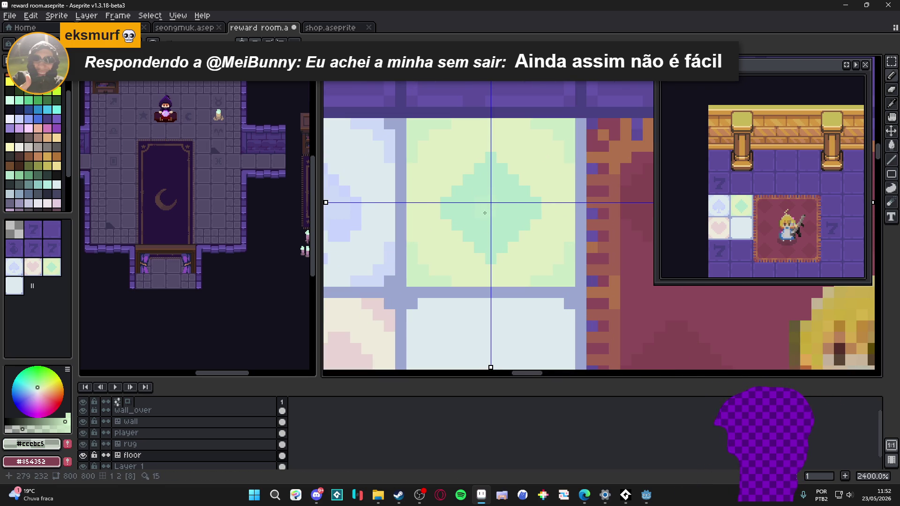
key(alt+s)
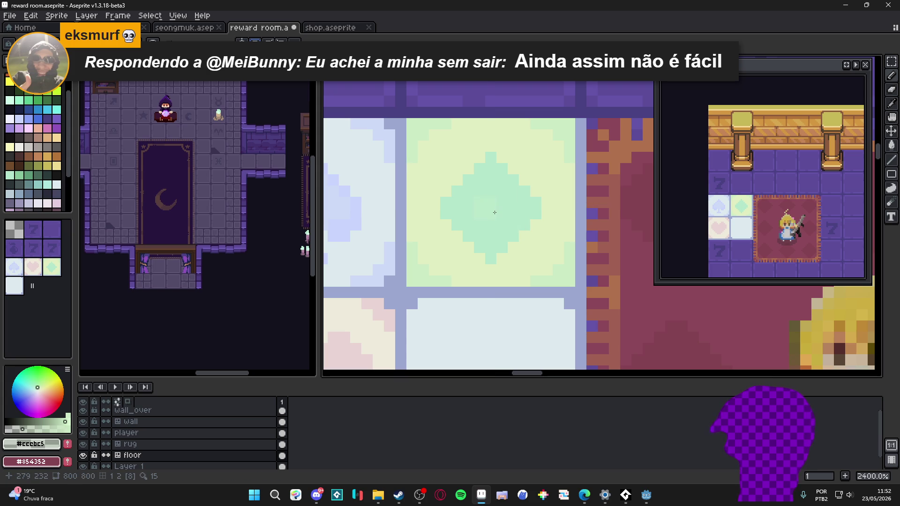
alt+click(491, 212)
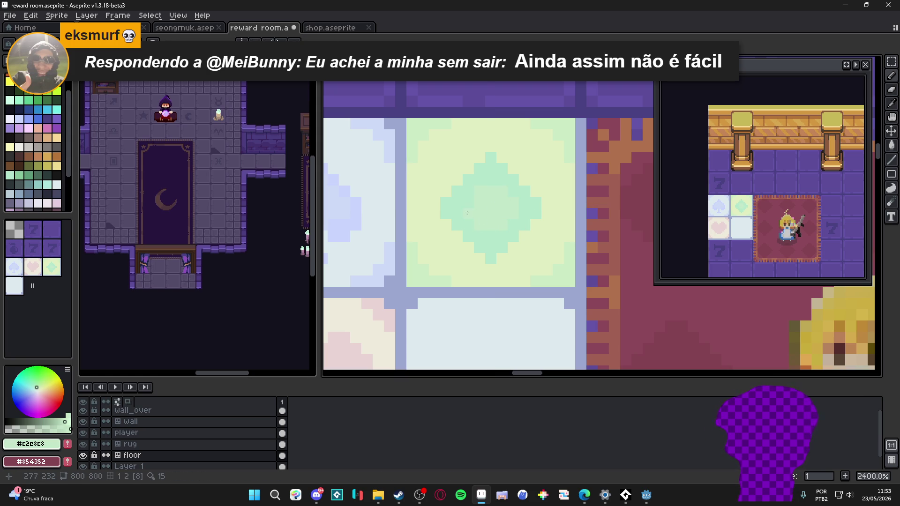
Pick up the lavender grout colour between the tiles and save the reward room file
scroll(482, 228, down, 5)
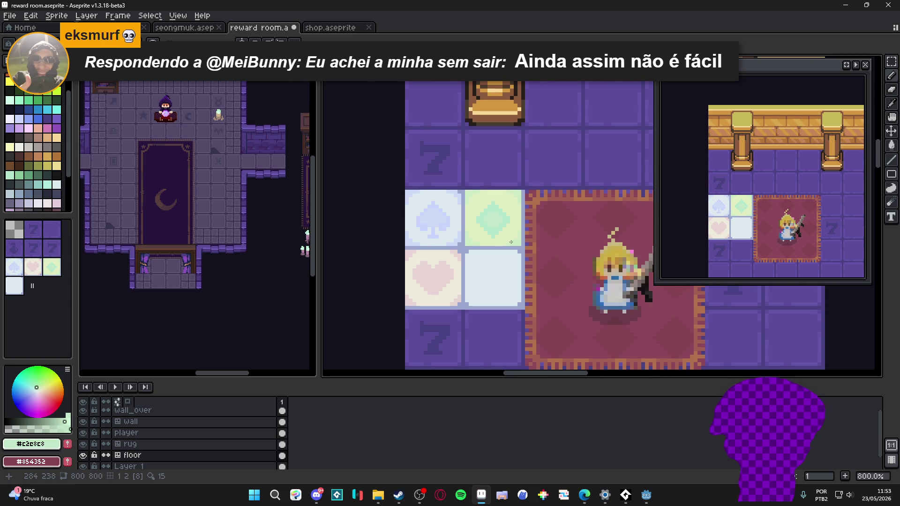
scroll(507, 236, up, 6)
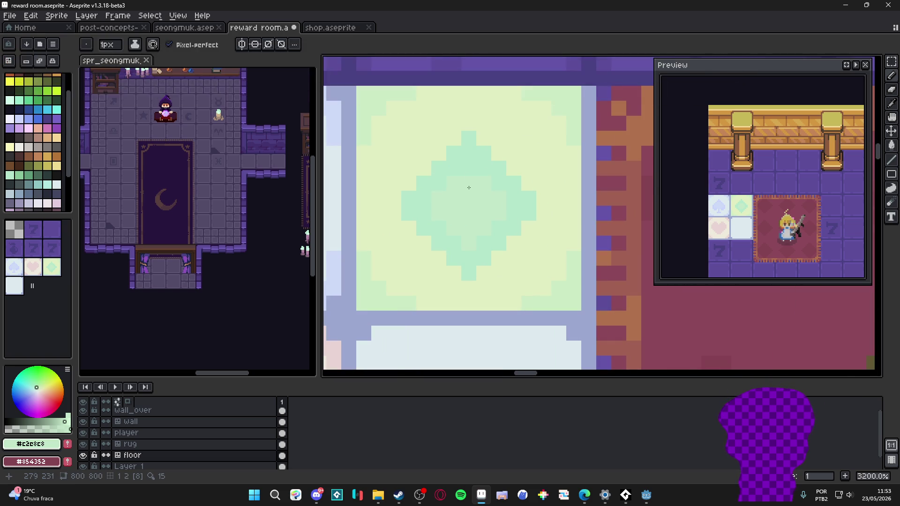
scroll(500, 218, down, 6)
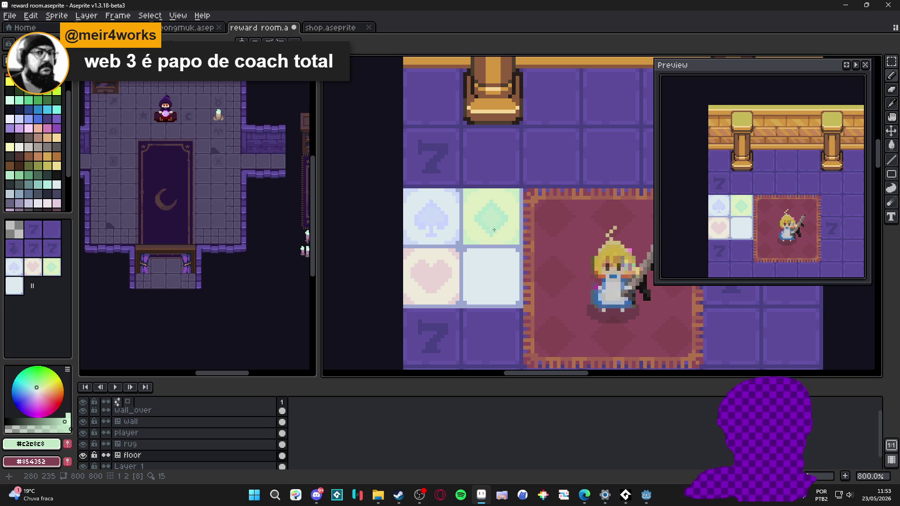
scroll(460, 245, up, 2)
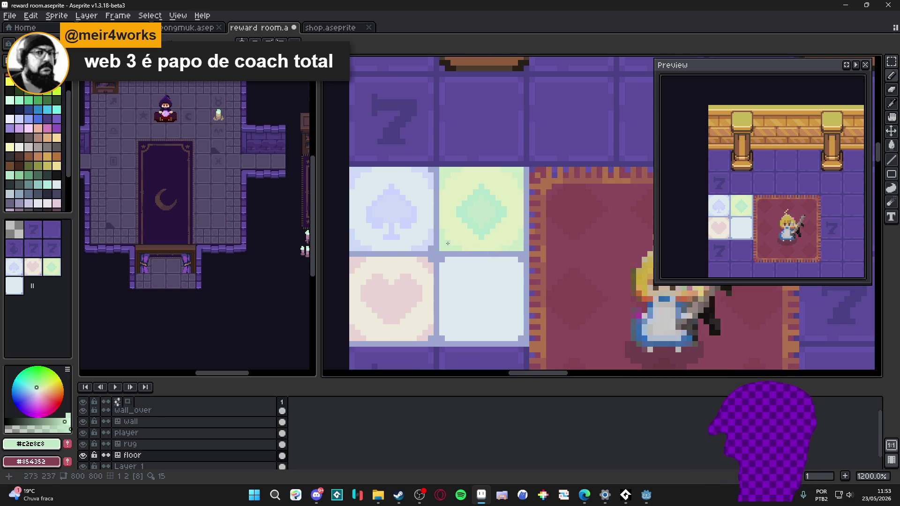
alt+click(441, 250)
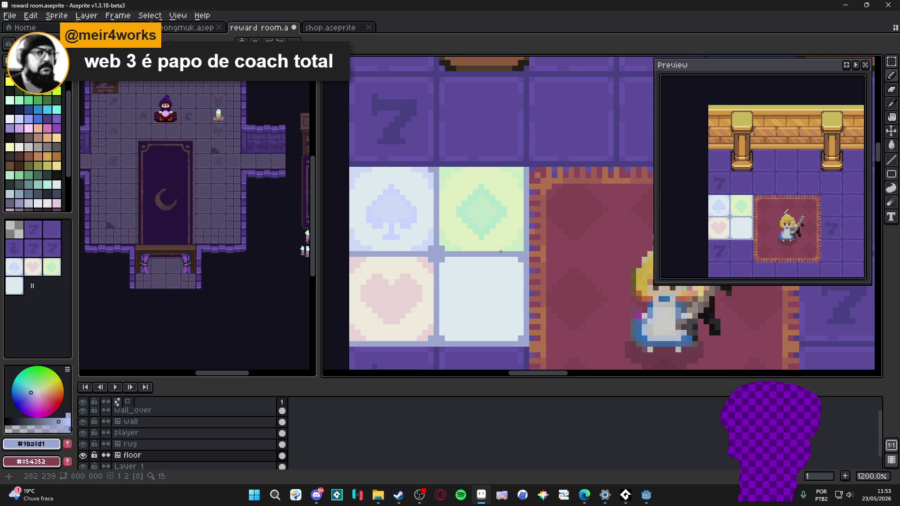
scroll(522, 247, down, 4)
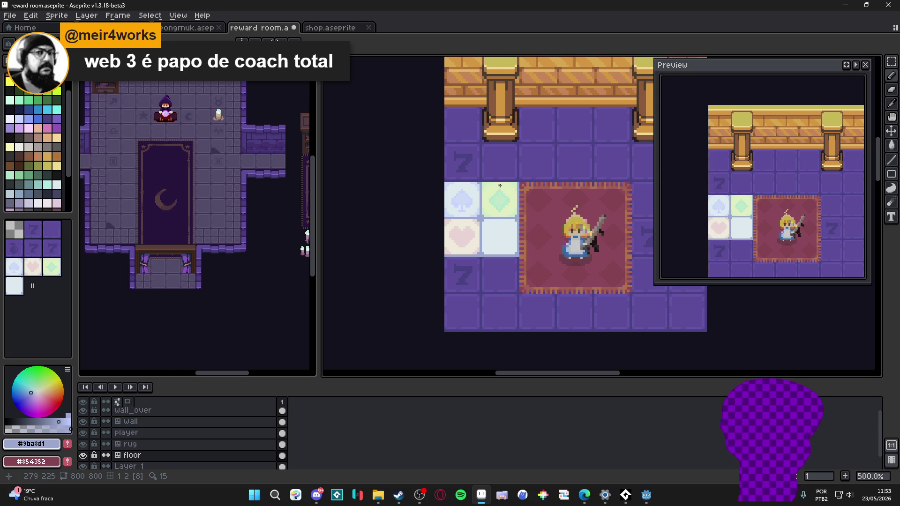
scroll(493, 213, up, 4)
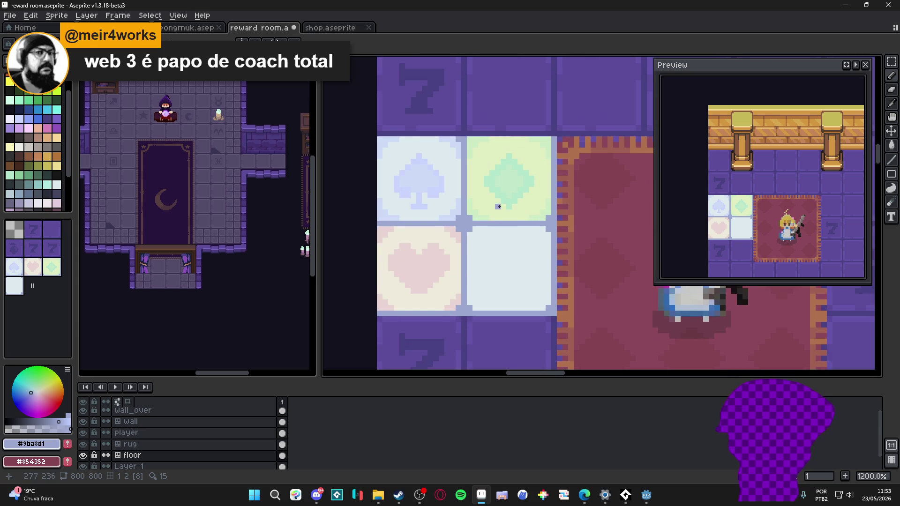
key(ctrl+s)
scroll(511, 221, down, 2)
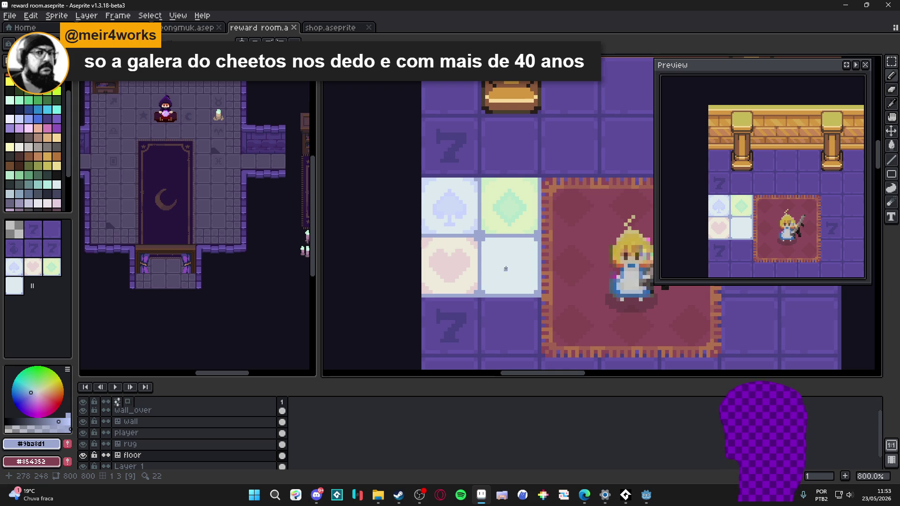
scroll(496, 271, up, 3)
Sample the heart tile's cream and pink, and drag the vertical mirror axis onto the heart tile's centre
alt+click(466, 314)
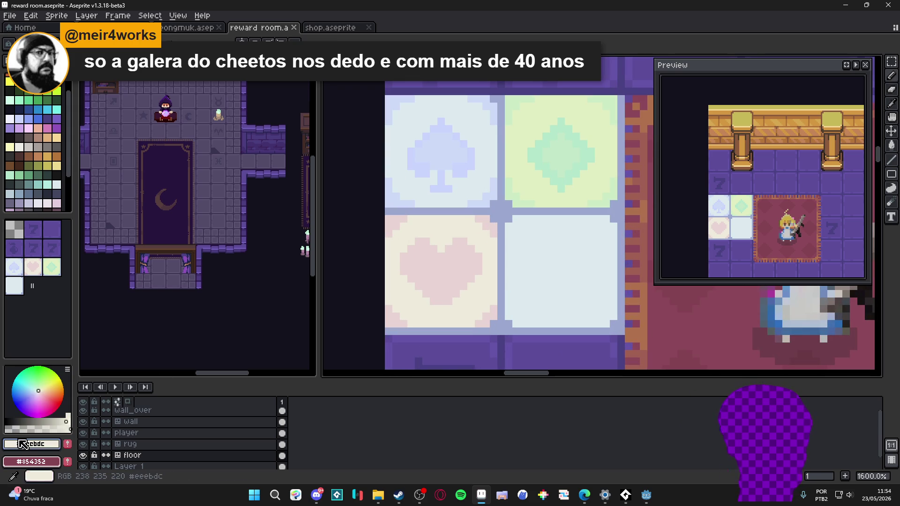
scroll(415, 259, up, 3)
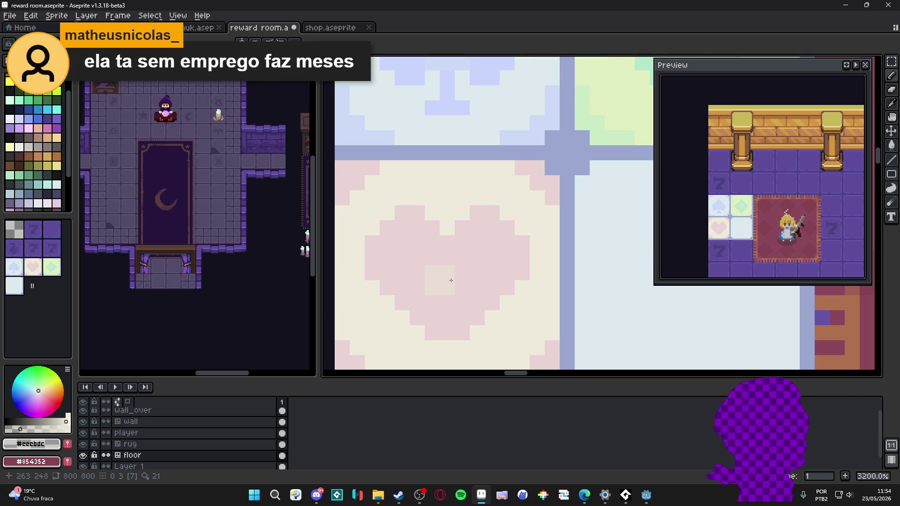
alt+click(455, 276)
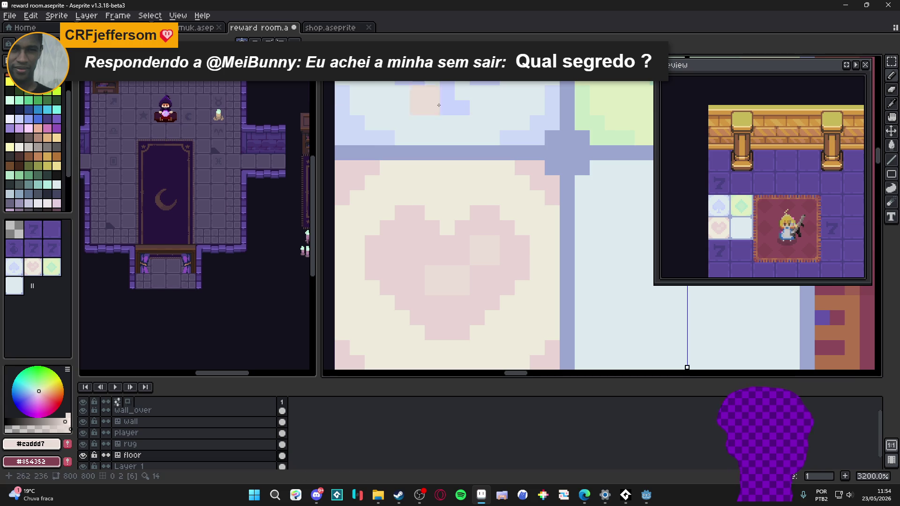
scroll(598, 227, down, 1)
drag(647, 59, 467, 59)
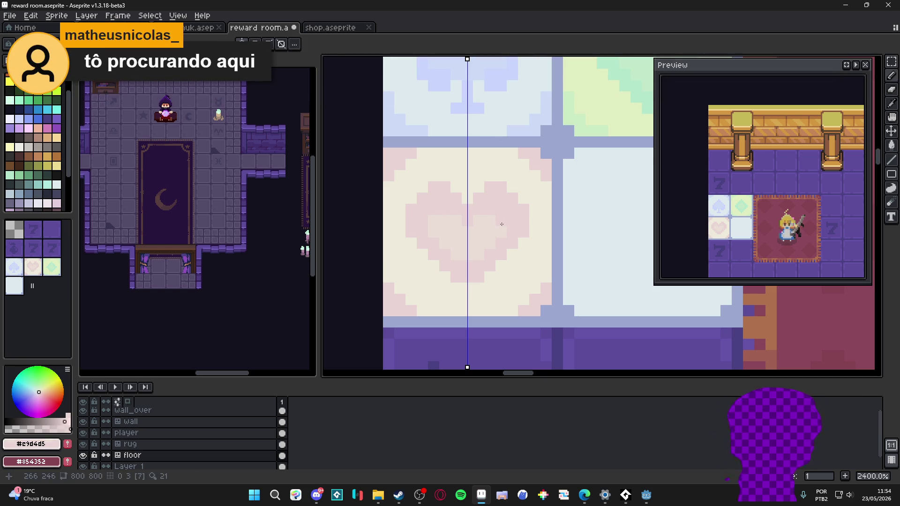
alt+click(483, 254)
alt+click(477, 230)
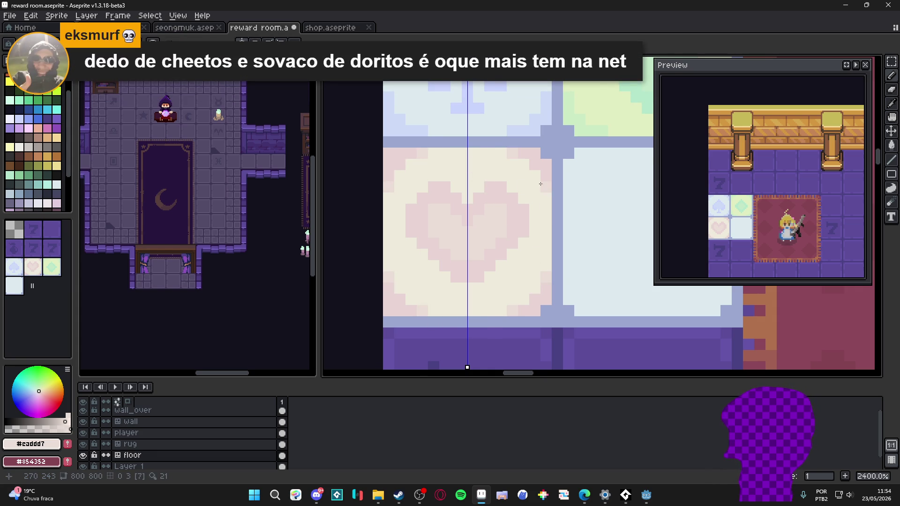
Place the vertical symmetry guide at Left 279 / Right 521, then save reward room.aseprite
scroll(541, 183, down, 1)
scroll(516, 258, down, 1)
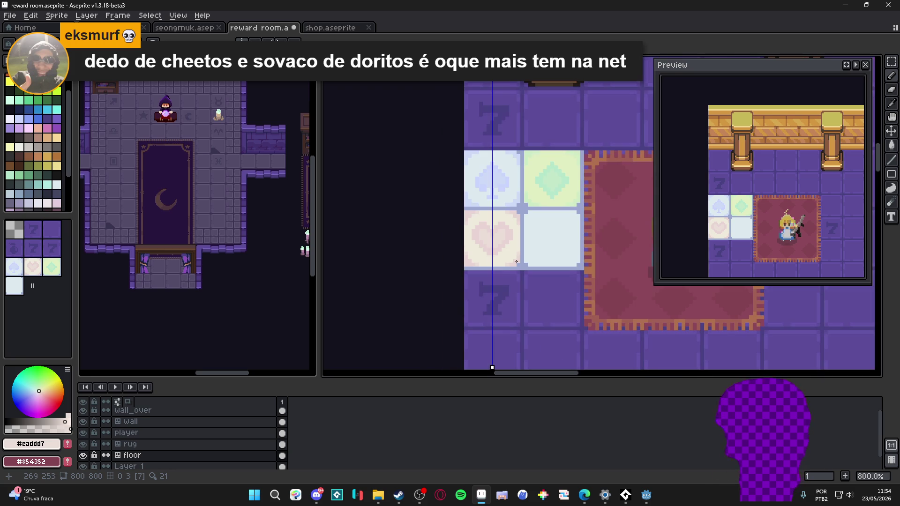
mouse_move(548, 217)
mouse_down()
mouse_move(497, 220)
mouse_move(507, 209)
mouse_up()
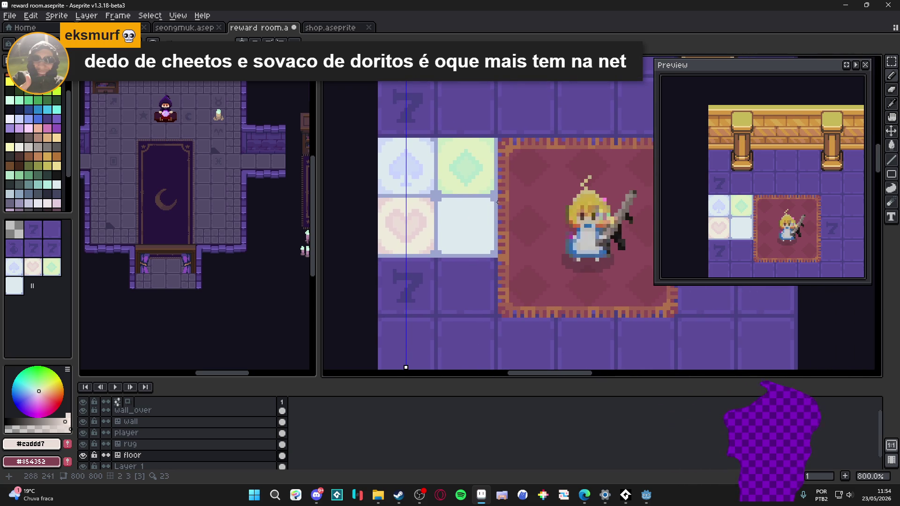
drag(406, 368, 463, 367)
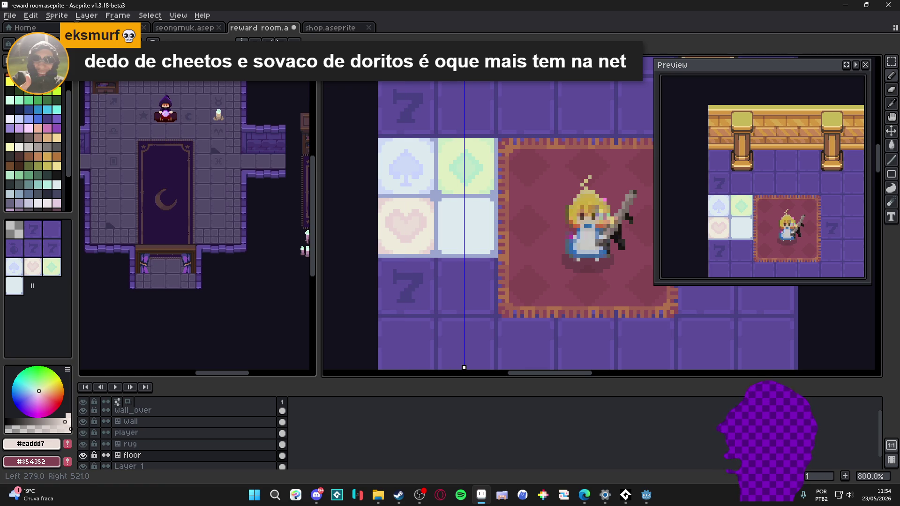
scroll(460, 164, down, 1)
key(ctrl+s)
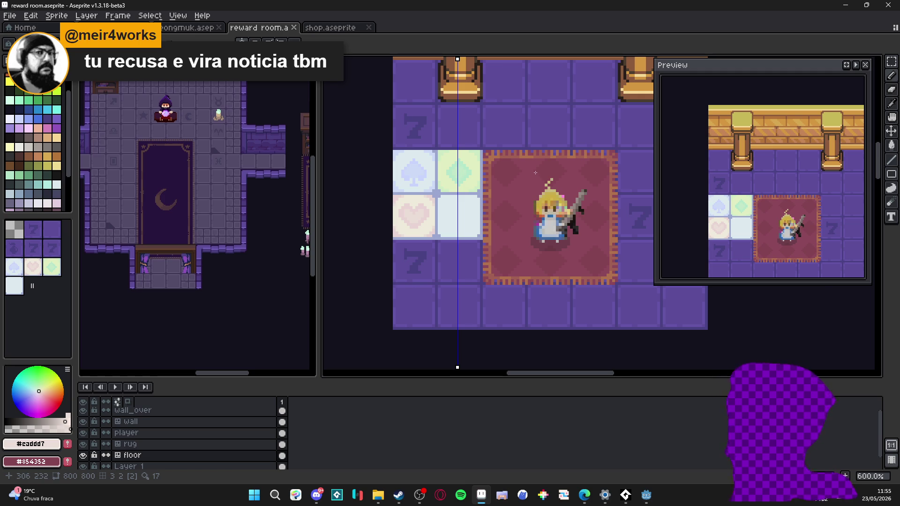
scroll(448, 150, up, 3)
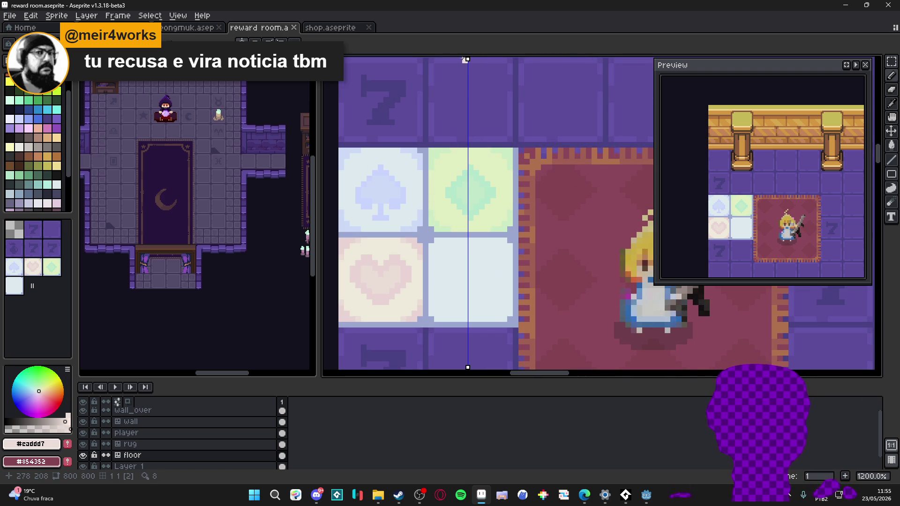
Keep the vertical symmetry axis at 279 and add a horizontal axis at 247 from the top
drag(466, 60, 470, 60)
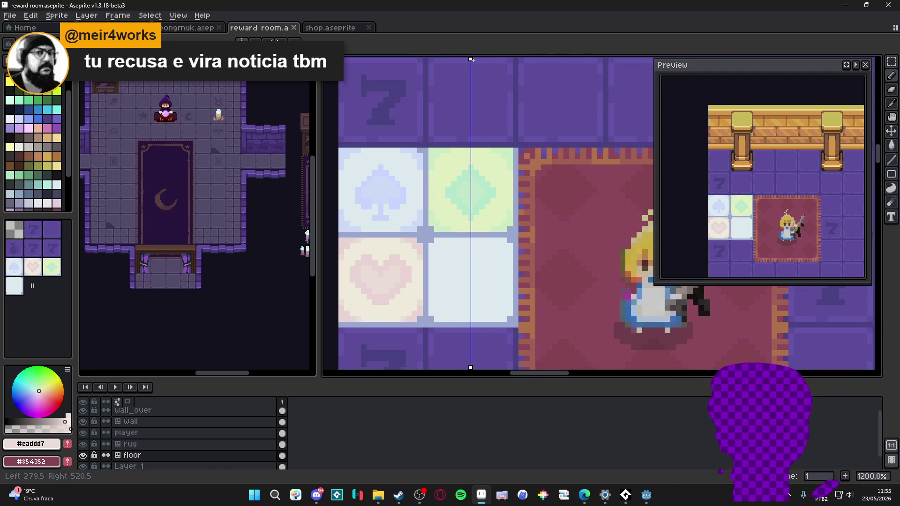
drag(471, 61, 468, 60)
click(255, 41)
scroll(354, 180, down, 2)
scroll(354, 180, up, 2)
mouse_move(325, 159)
mouse_down()
mouse_move(323, 245)
mouse_move(379, 255)
mouse_up()
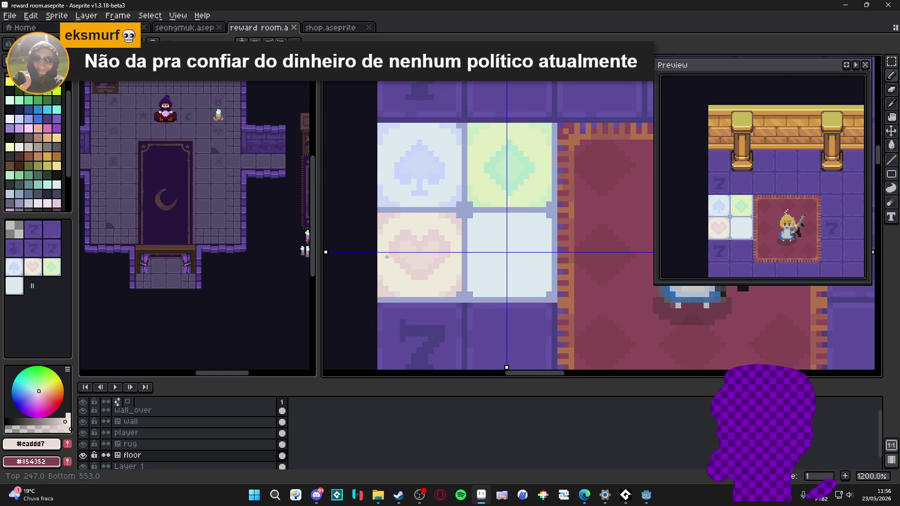
scroll(482, 248, down, 2)
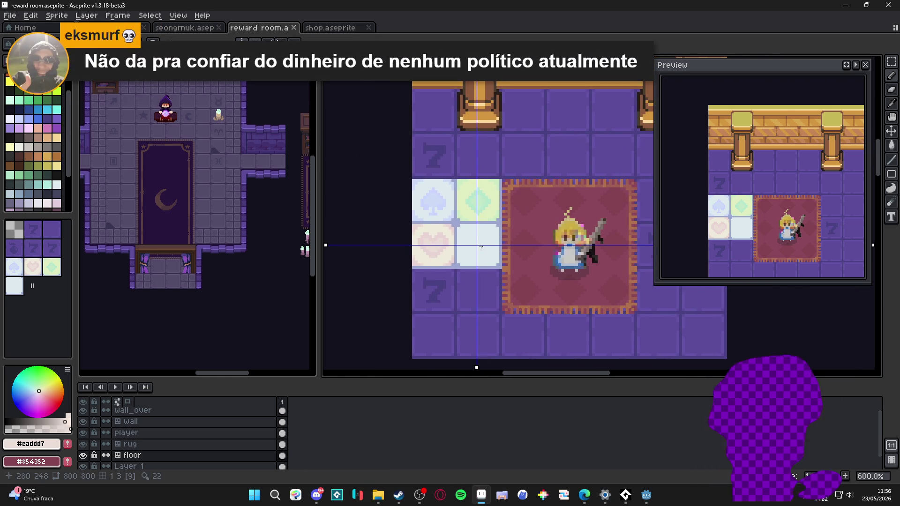
Save reward room.aseprite
key(ctrl+s)
scroll(482, 244, down, 1)
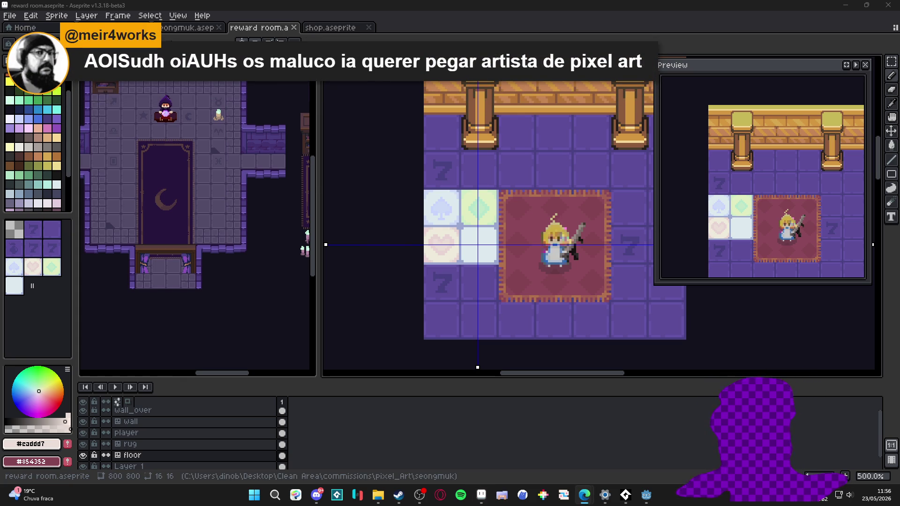
key(XF86HomePage)
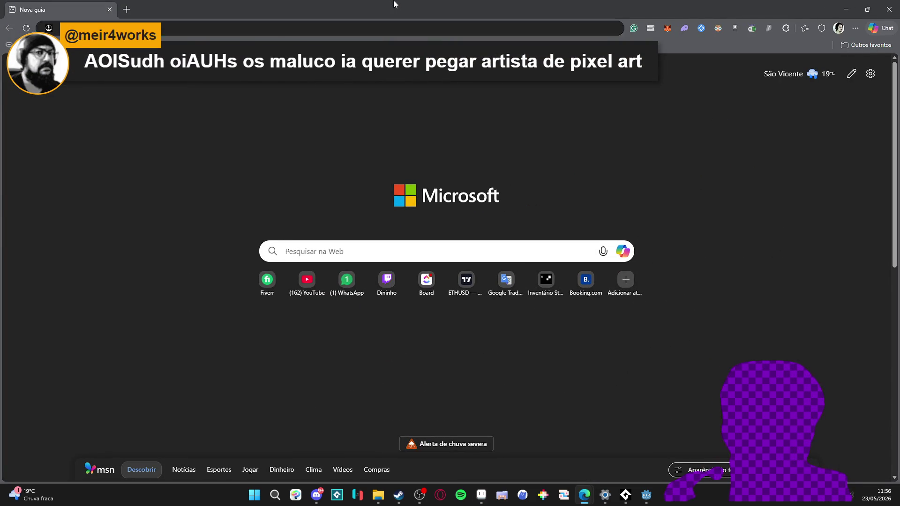
Clear the stray search text and load itch.io from the address bar
text(super ga)
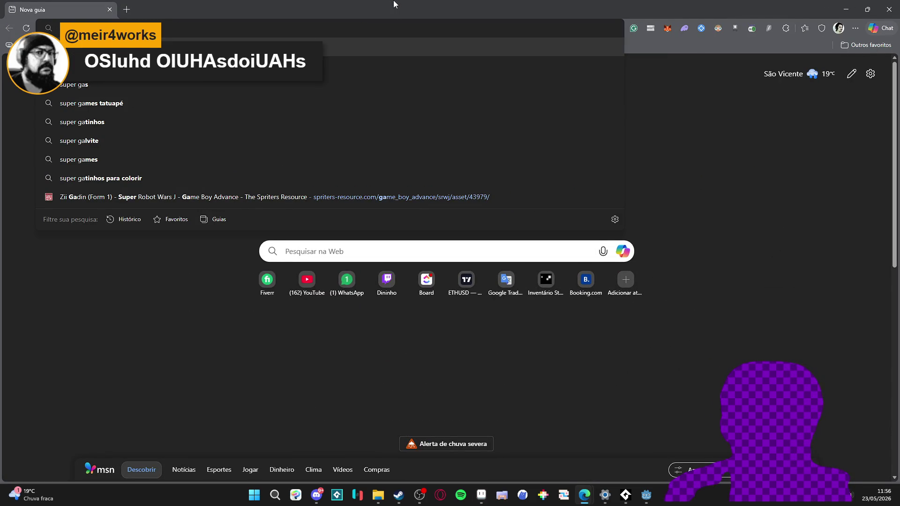
key(Escape)
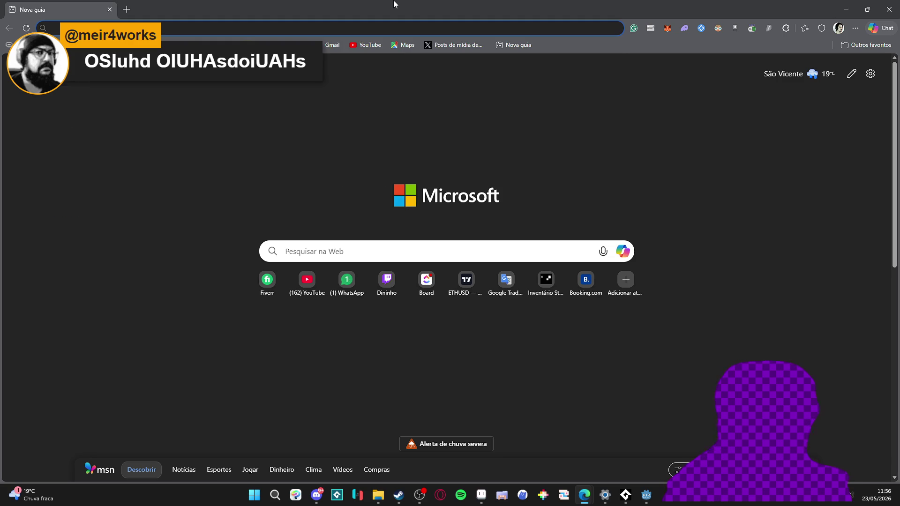
text(itch)
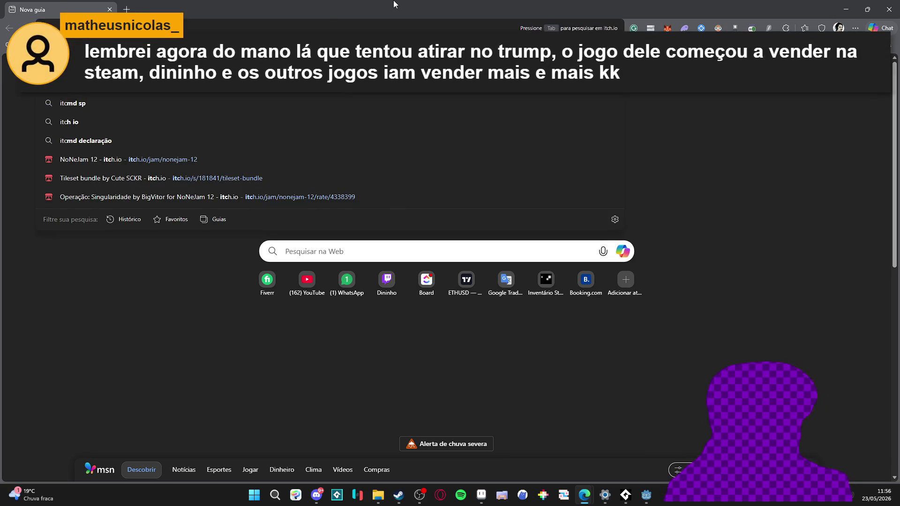
key(Return)
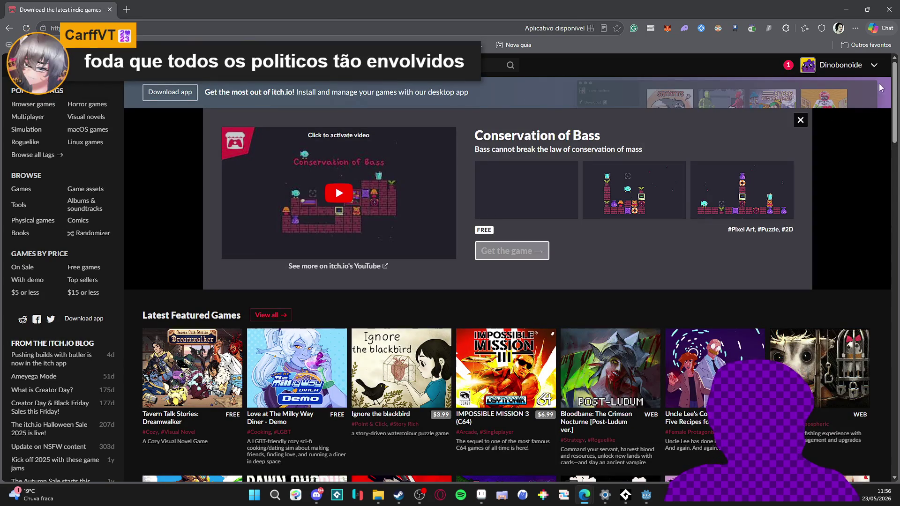
Open Super Game About an Astronaut from the creator's profile and play it, walking and jumping
click(840, 65)
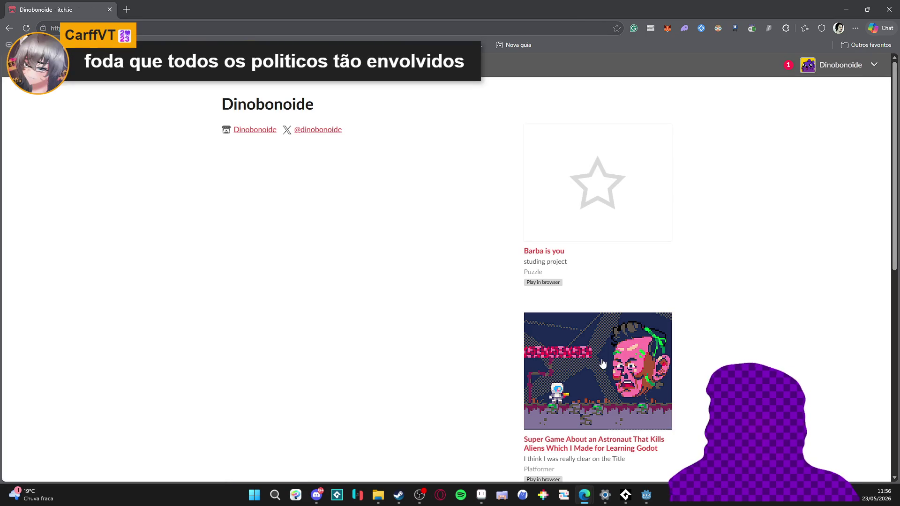
click(584, 449)
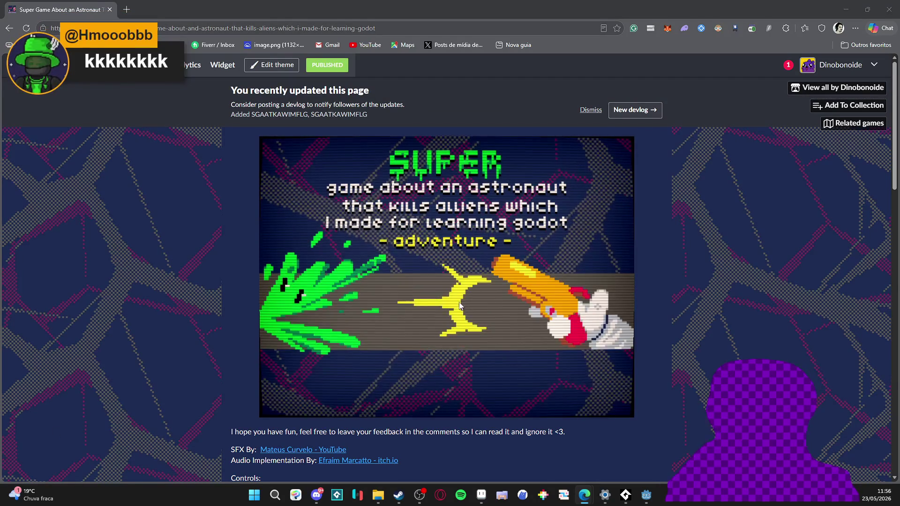
click(464, 382)
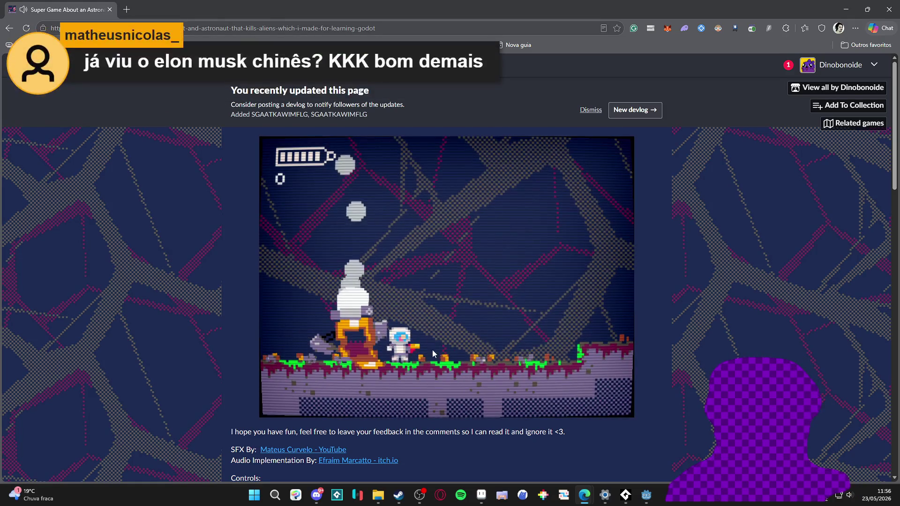
key(Right)
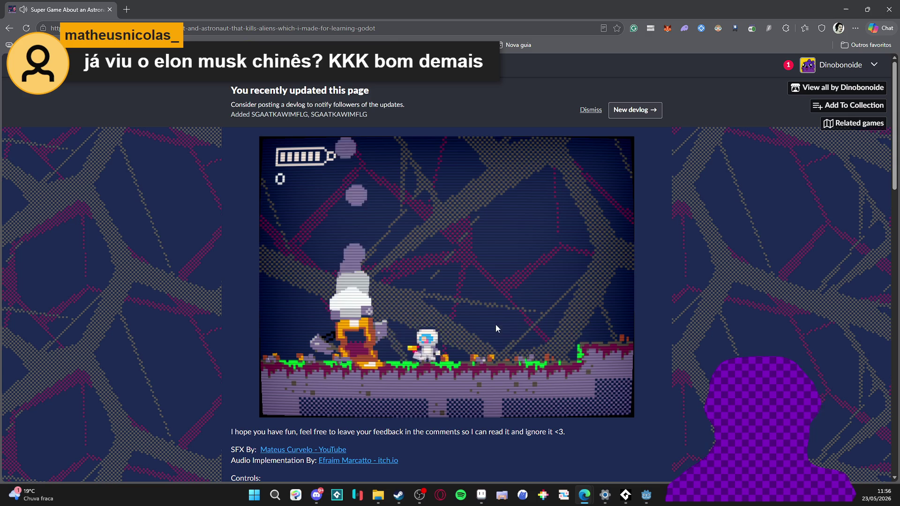
key(space)
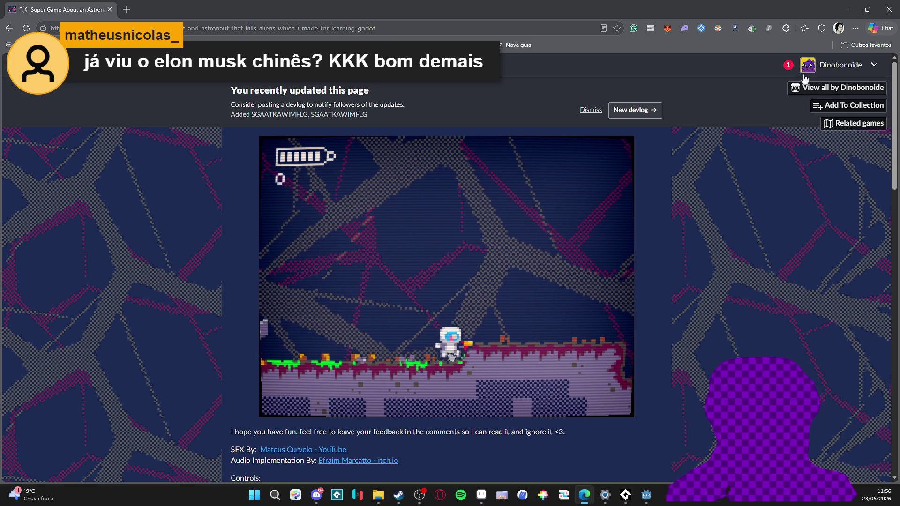
key(alt+Tab)
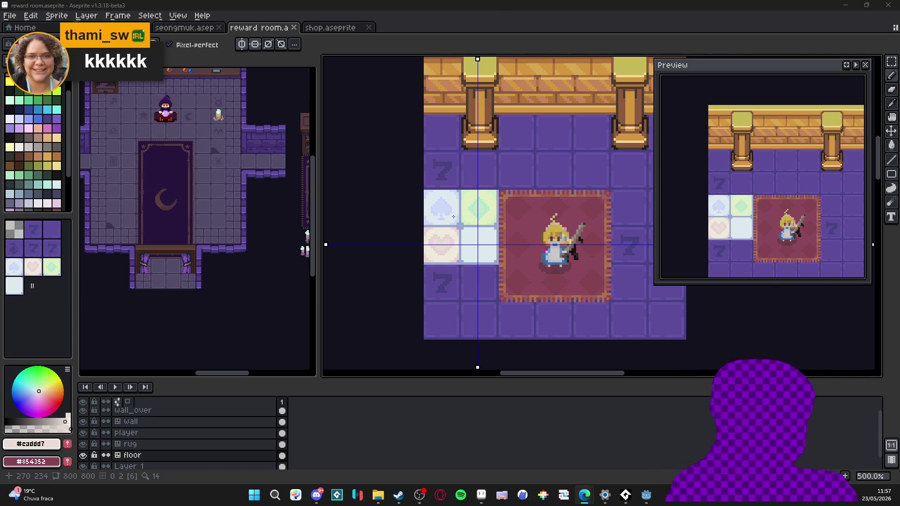
drag(434, 226, 401, 231)
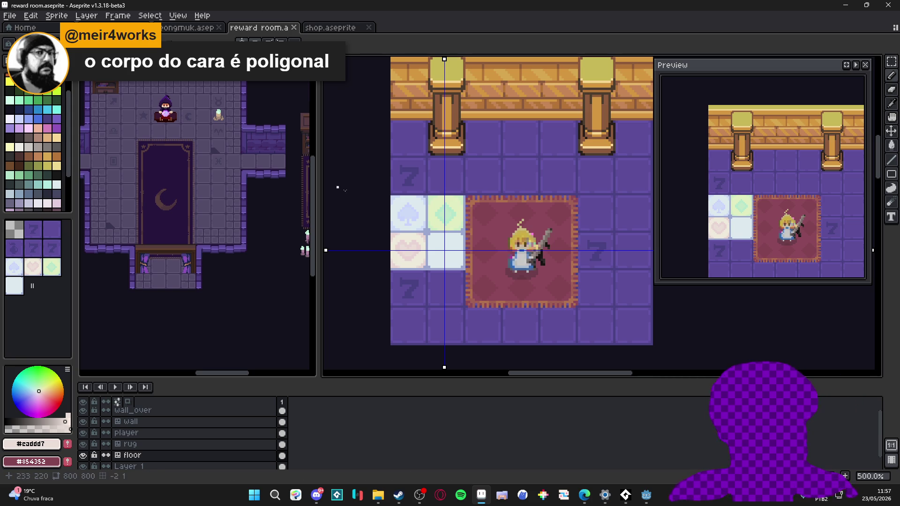
Choose a pale pink from the palette and shade strip and switch to Paint Bucket
scroll(455, 245, up, 2)
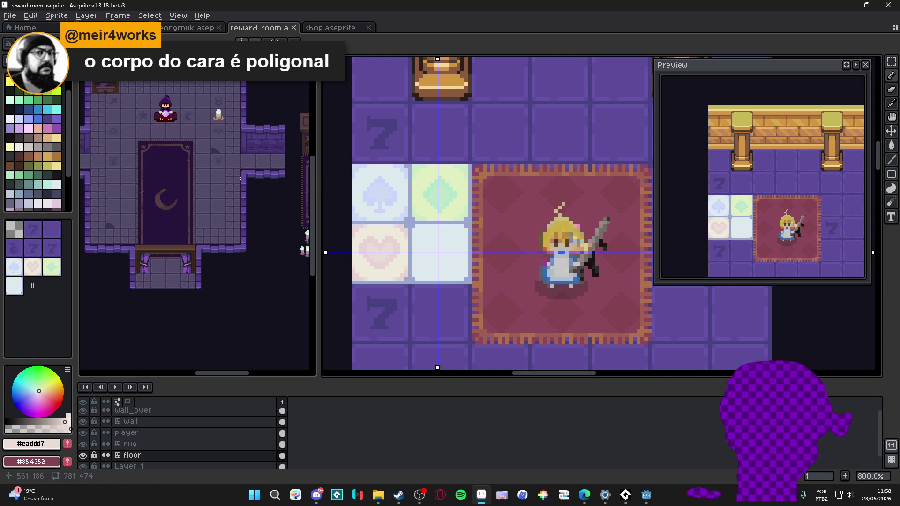
click(47, 128)
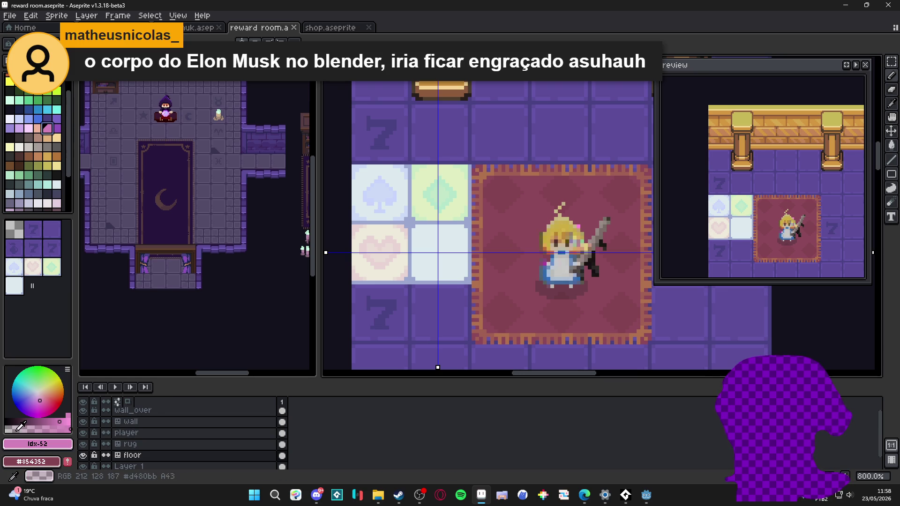
click(8, 429)
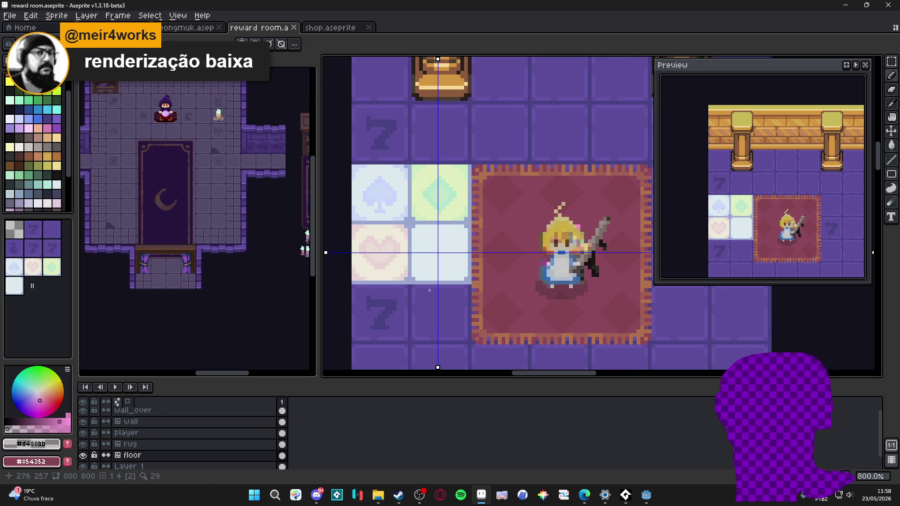
key(g)
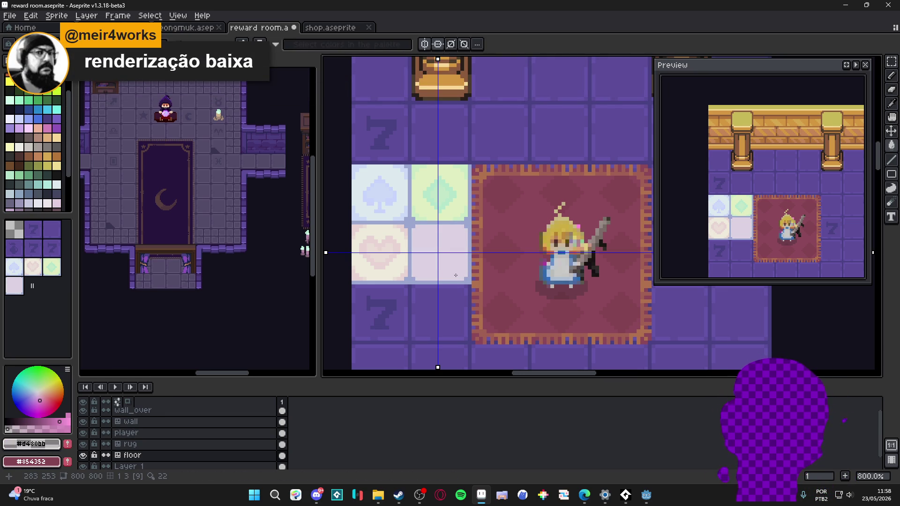
scroll(464, 275, up, 4)
scroll(360, 278, down, 2)
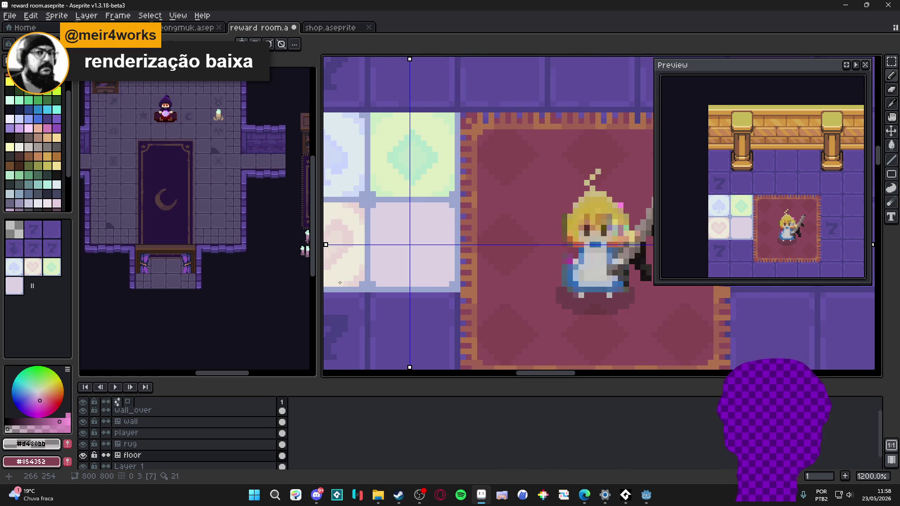
Sample the pale tile, shift its hue toward pink, and paint a pink corner pixel
alt+click(360, 279)
scroll(450, 285, up, 3)
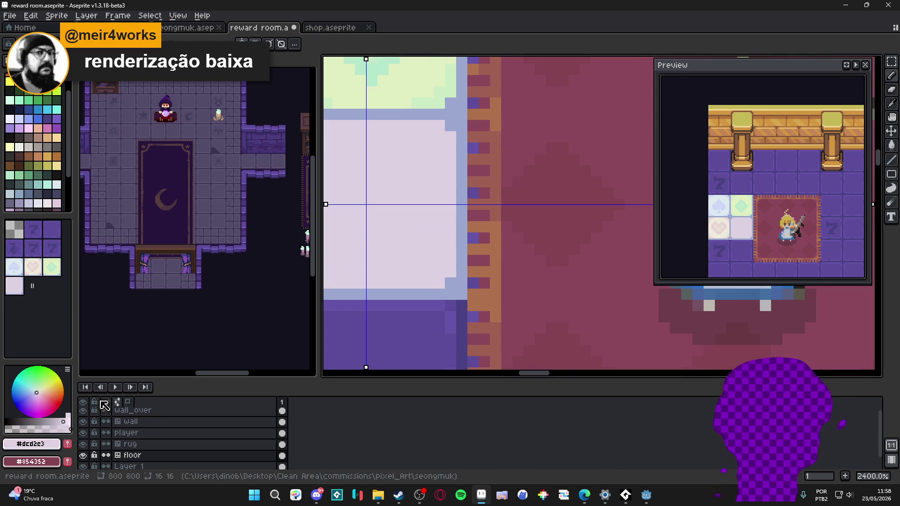
click(37, 394)
click(39, 394)
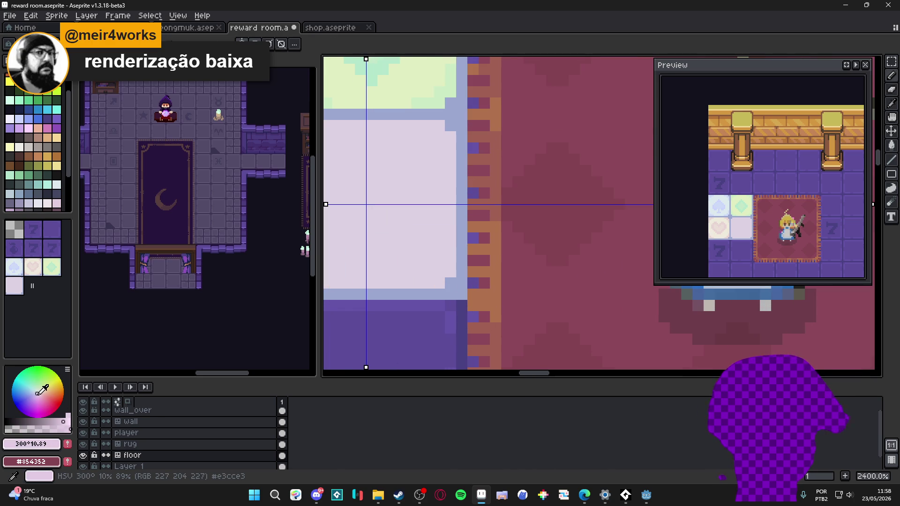
click(429, 282)
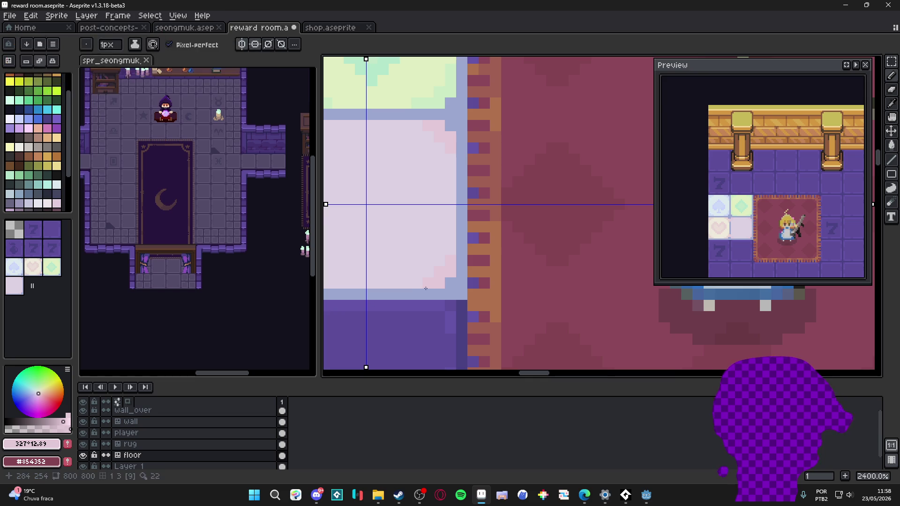
scroll(443, 272, down, 4)
drag(441, 275, 473, 287)
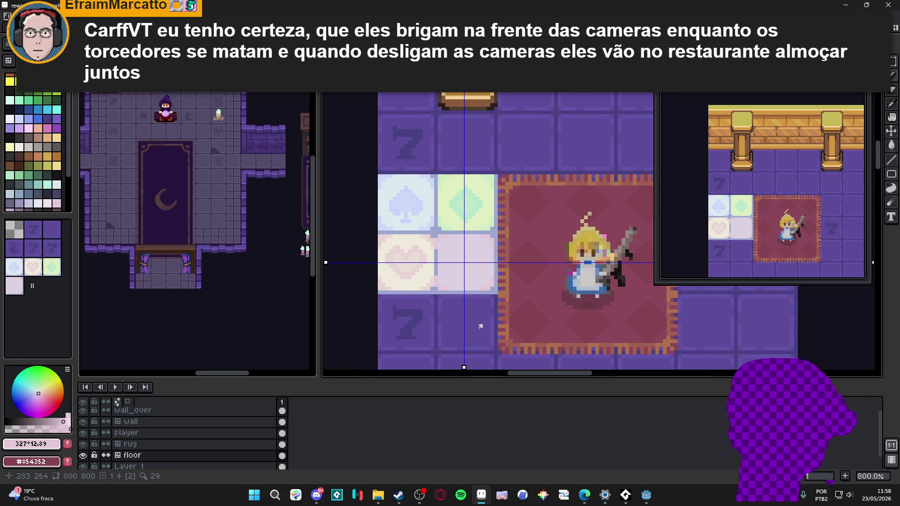
Undo the pencil pixel and recolour the lavender tile to near-white palette index 42
key(ctrl+z)
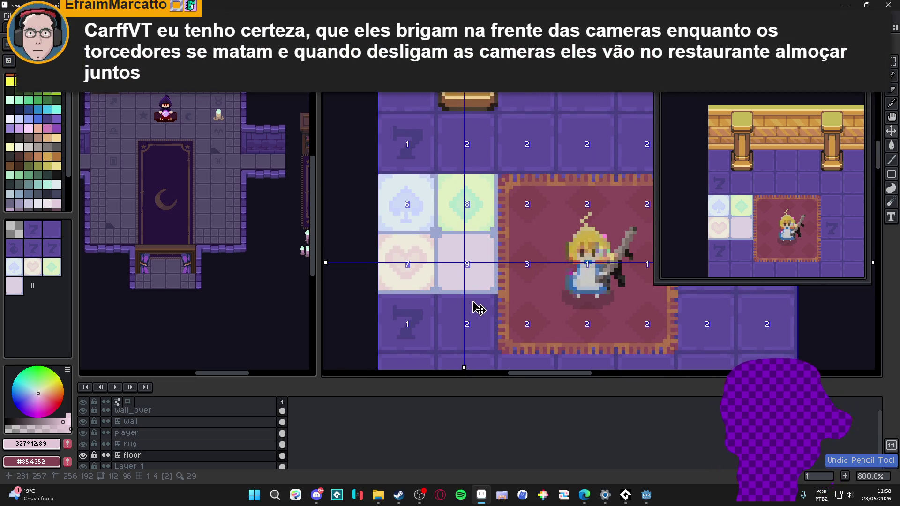
scroll(451, 264, up, 2)
alt+click(361, 251)
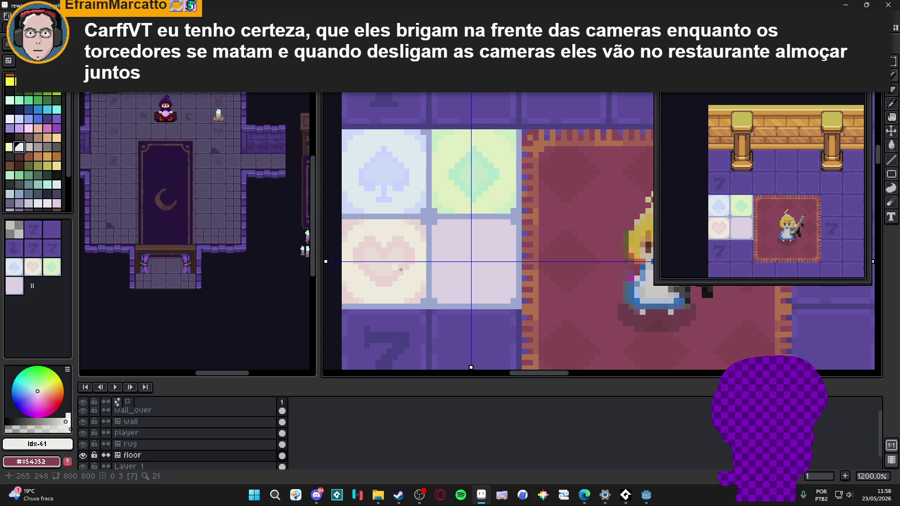
click(13, 123)
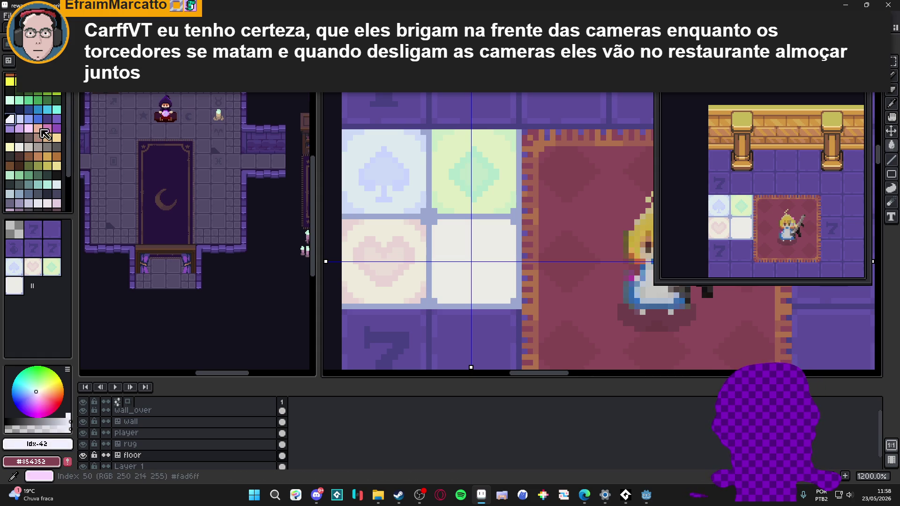
scroll(382, 266, down, 2)
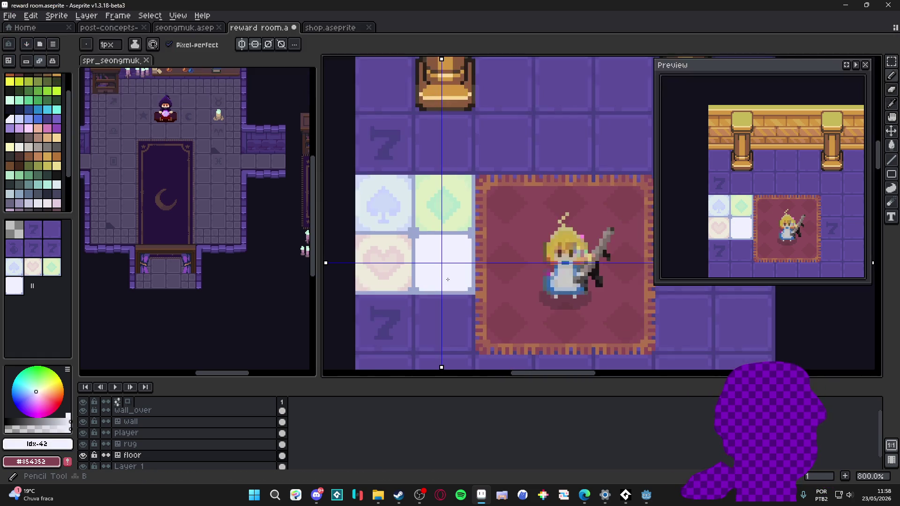
scroll(450, 276, up, 3)
scroll(457, 281, down, 3)
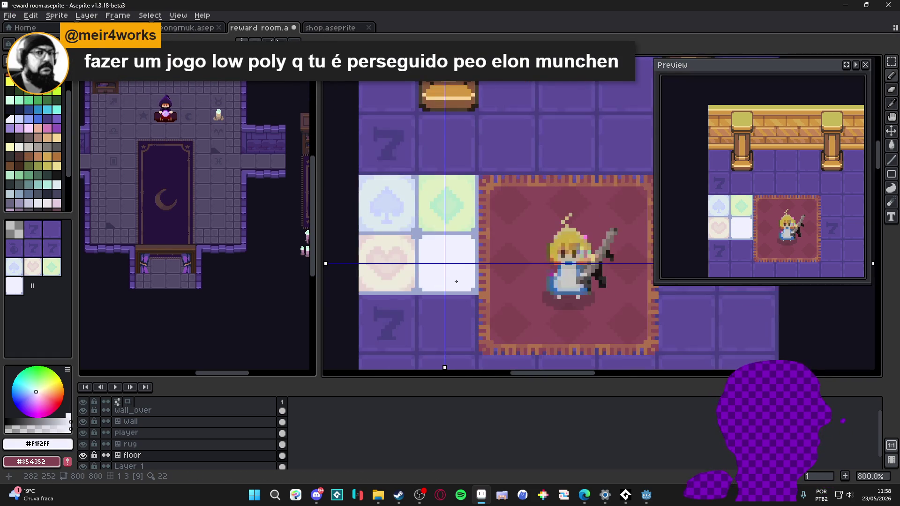
scroll(457, 281, up, 1)
click(28, 147)
scroll(453, 278, up, 1)
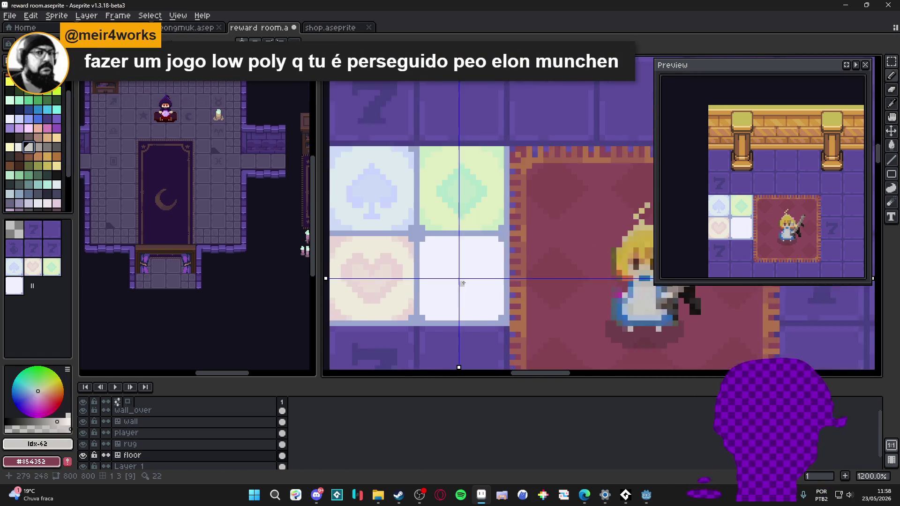
scroll(453, 278, up, 1)
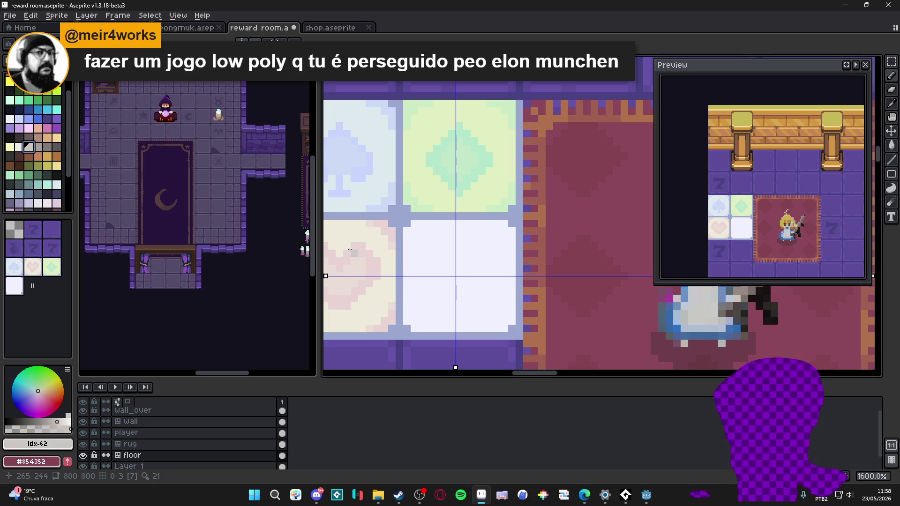
key(bracketleft)
Test mirrored lavender corner pixels, undo them, and save the room
scroll(505, 318, up, 1)
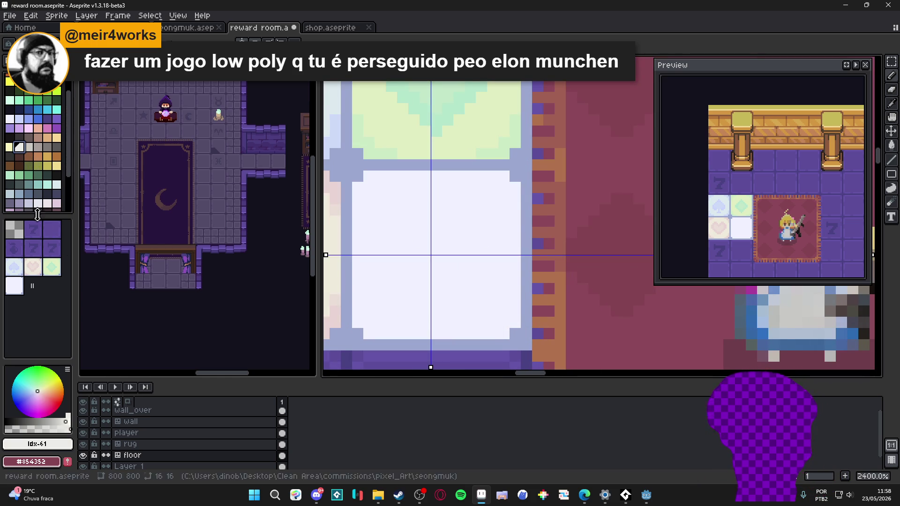
alt+click(513, 333)
click(515, 320)
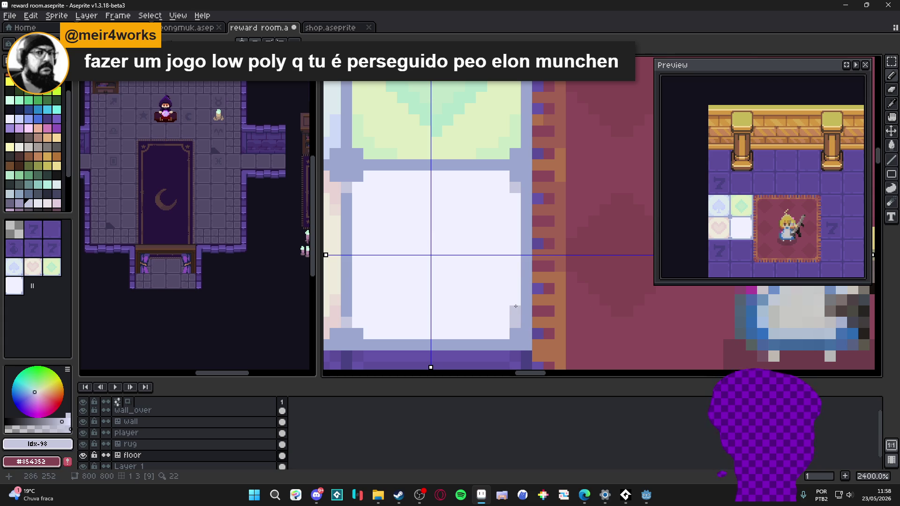
key(ctrl+z)
key(ctrl+s)
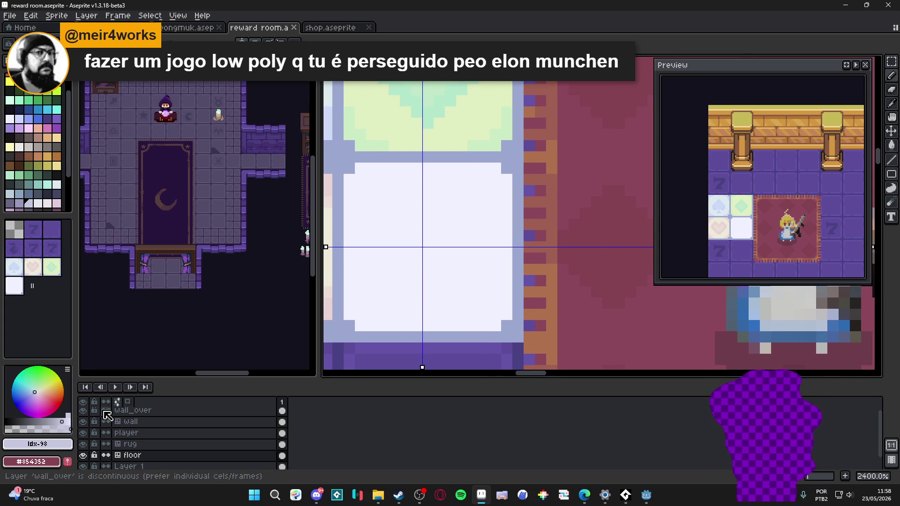
Try rounding the white tile's corners with light lavender pixels, then undo them
click(16, 423)
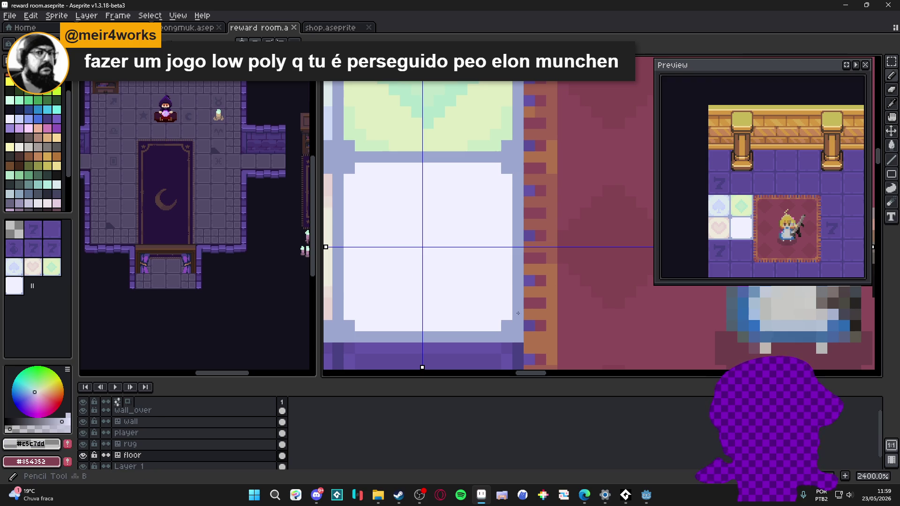
click(507, 312)
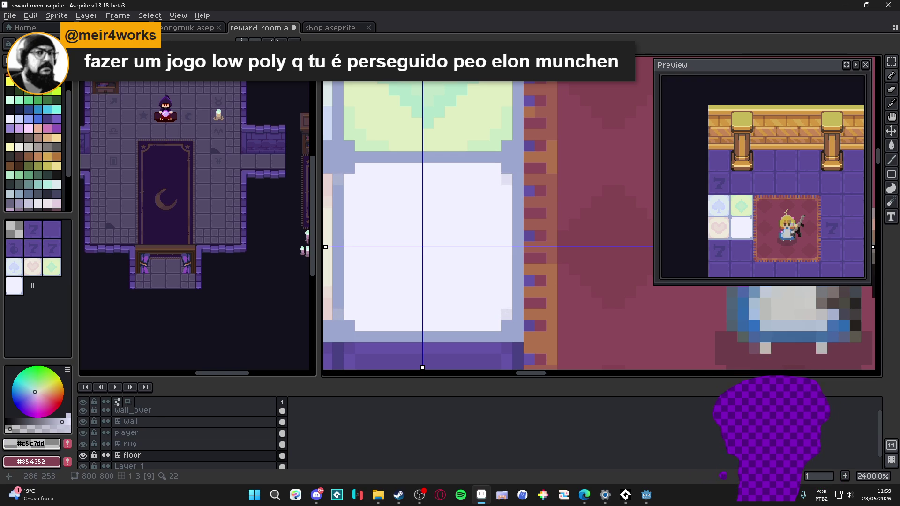
alt+click(506, 304)
click(506, 303)
click(483, 326)
click(495, 315)
scroll(389, 316, down, 2)
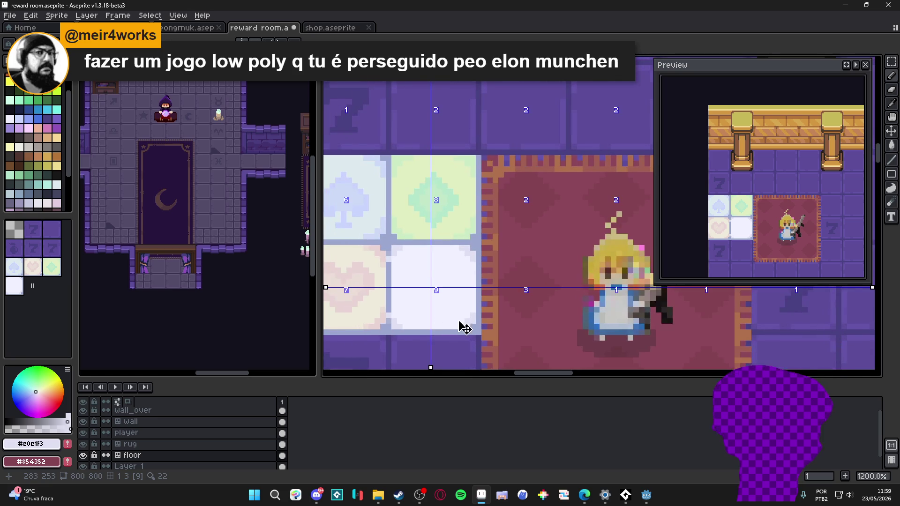
key(ctrl+z)
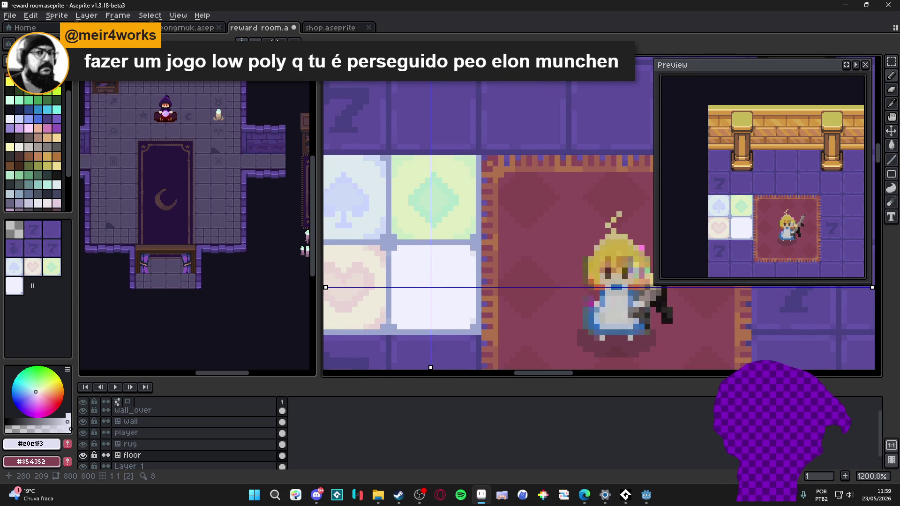
Recentre the mirror axis on the white tile and try grey corner pixels, then undo them
drag(431, 57, 433, 57)
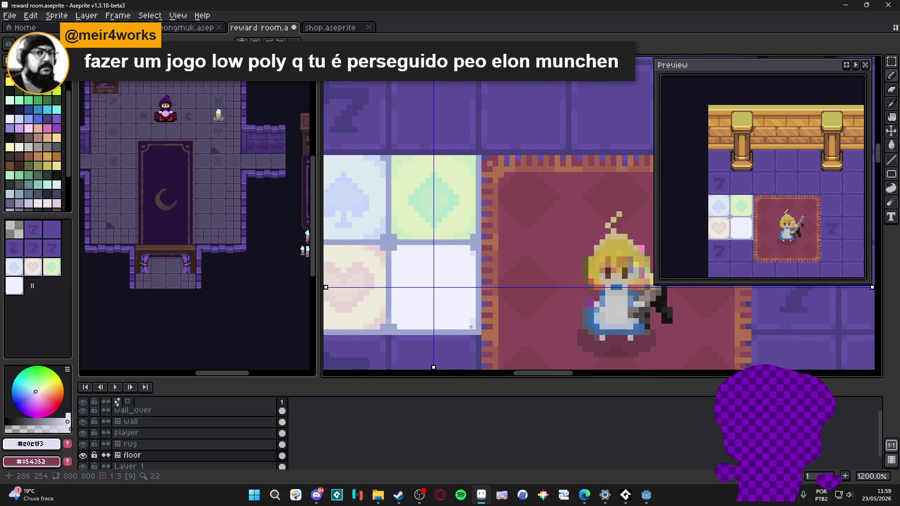
scroll(471, 327, up, 1)
scroll(478, 315, up, 1)
click(556, 306)
click(566, 307)
click(567, 295)
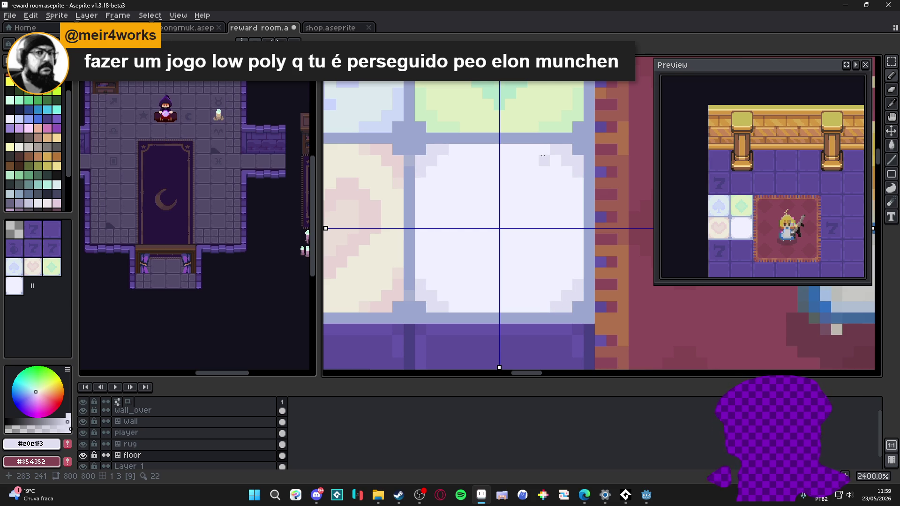
scroll(477, 227, down, 2)
scroll(477, 227, up, 1)
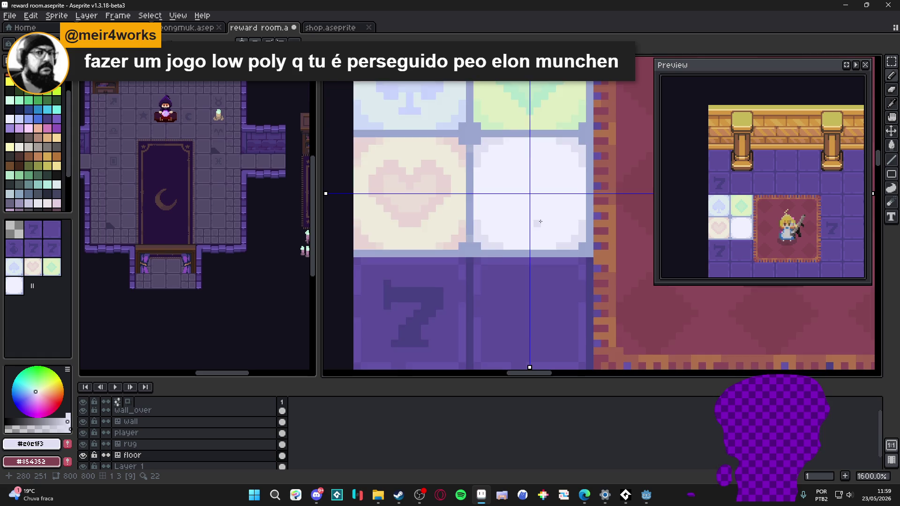
scroll(540, 222, down, 1)
drag(515, 213, 509, 214)
scroll(510, 211, down, 2)
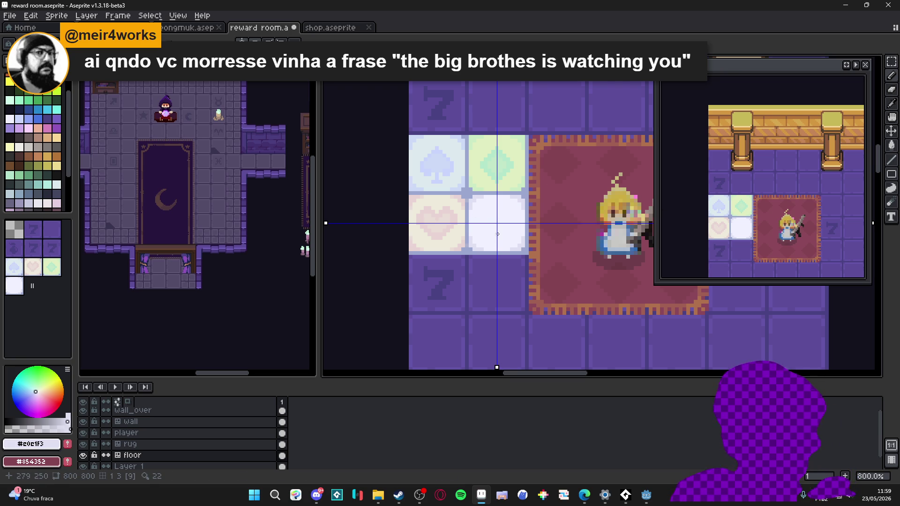
scroll(485, 219, up, 5)
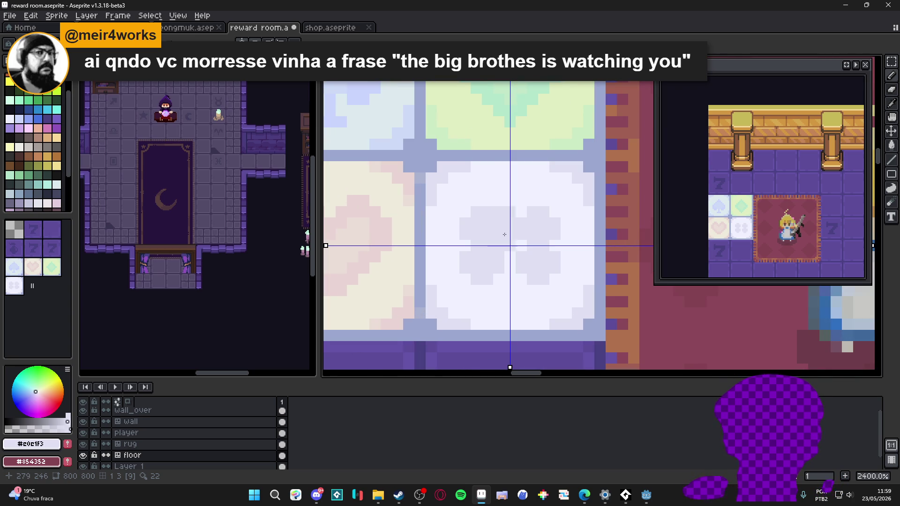
key(ctrl+z)
With vertical symmetry only, draw the grey club's stroke, lobes and stem on the white tile
click(255, 42)
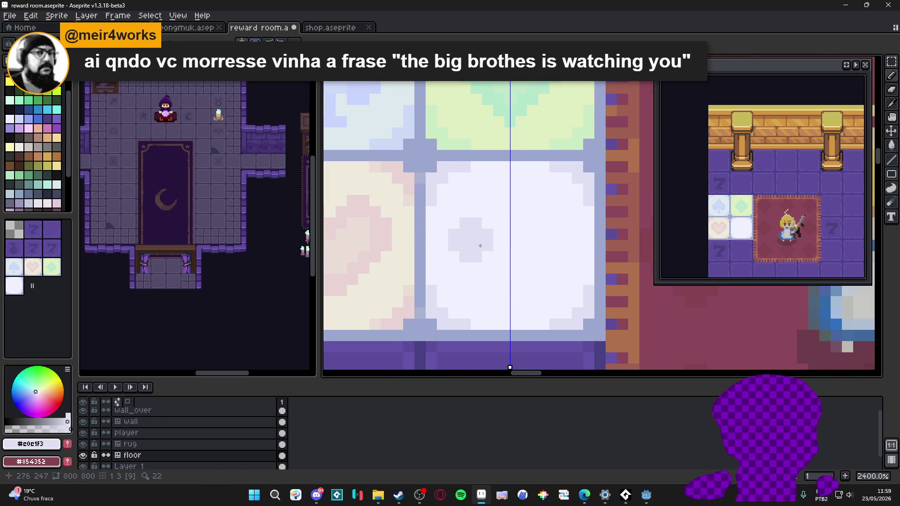
click(479, 241)
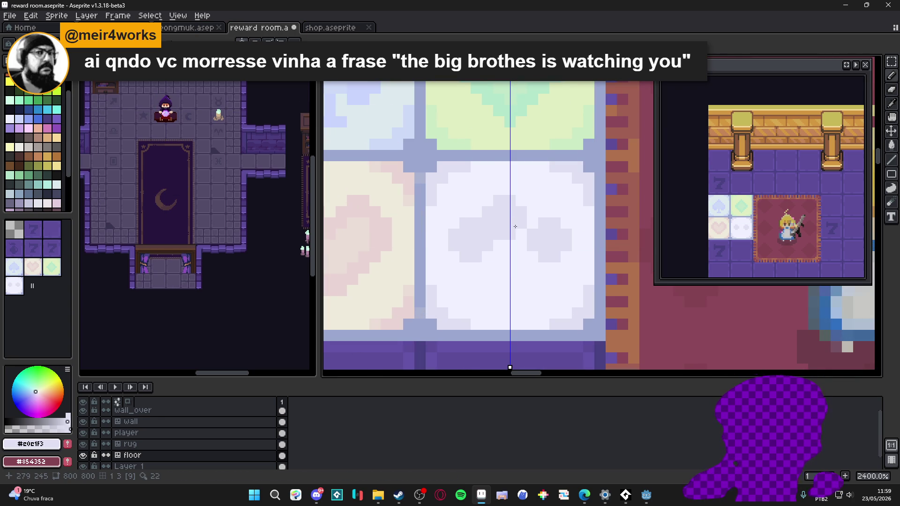
key(ctrl+z)
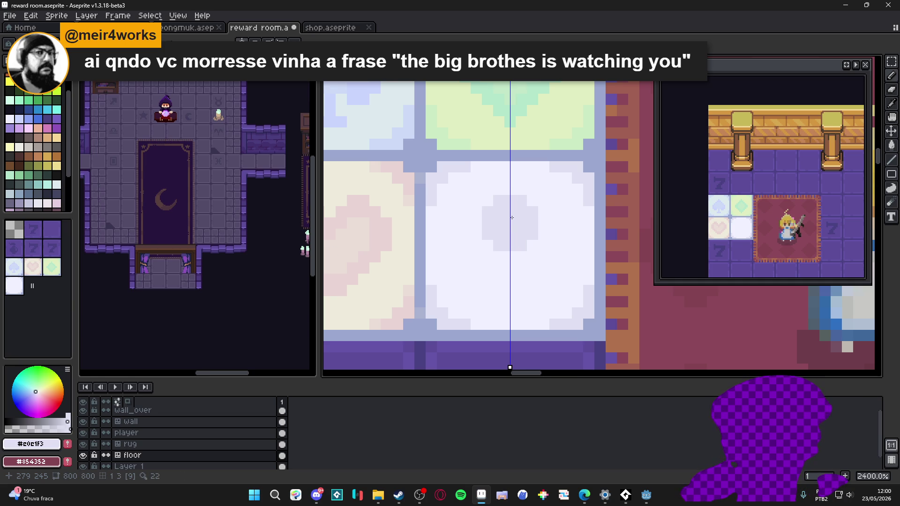
mouse_move(512, 213)
mouse_down()
mouse_move(549, 241)
mouse_move(510, 279)
mouse_up()
click(549, 241)
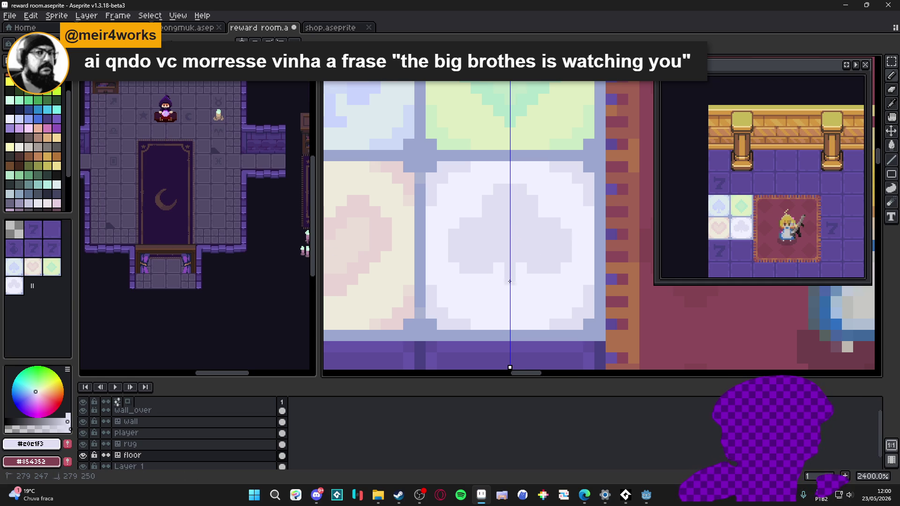
scroll(509, 290, down, 6)
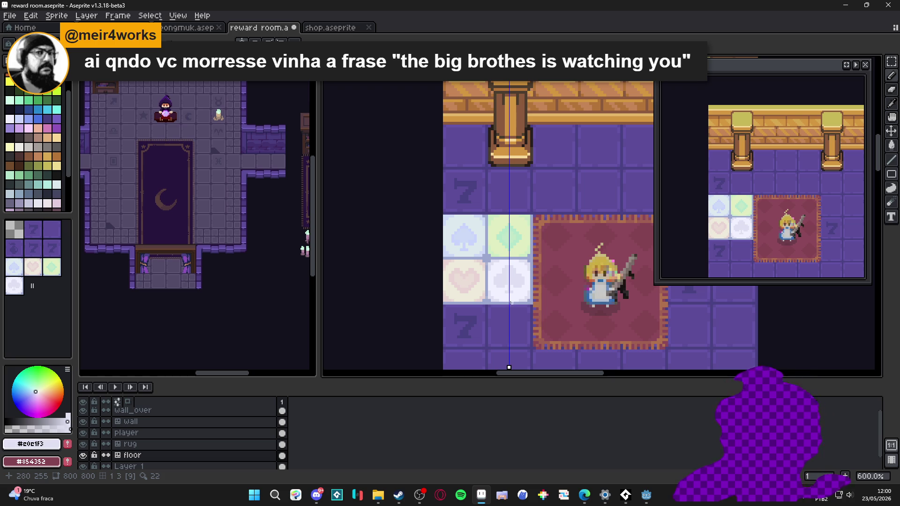
scroll(510, 280, up, 6)
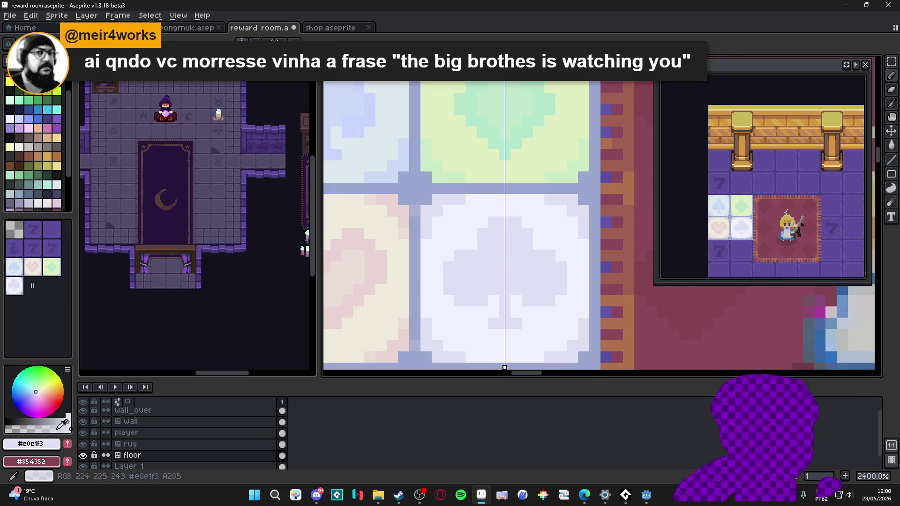
Sample the tile and club lavenders and lower the colour opacity to refine the club
alt+click(457, 325)
drag(65, 424, 20, 429)
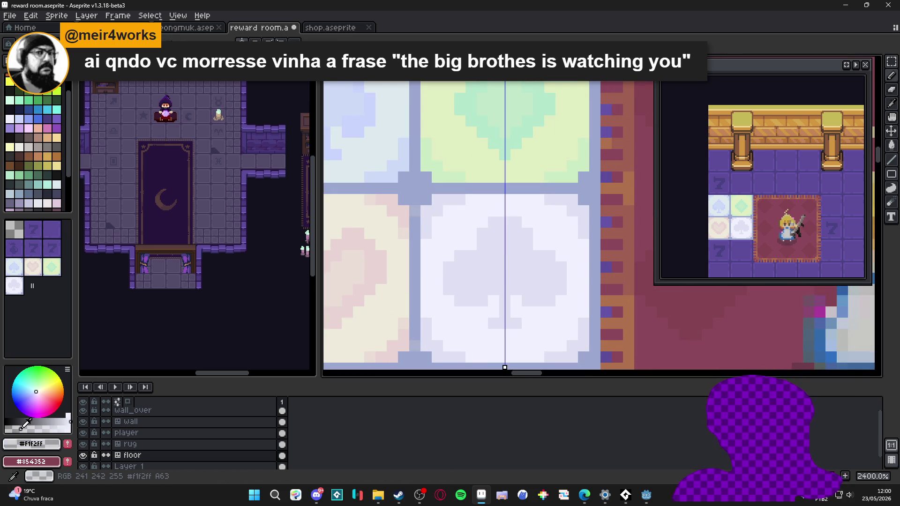
scroll(504, 251, up, 1)
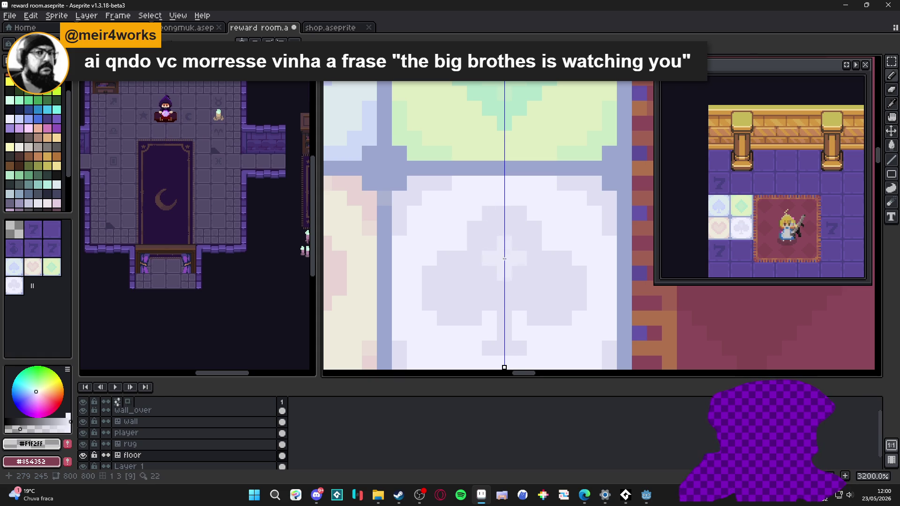
alt+click(514, 255)
scroll(516, 258, down, 1)
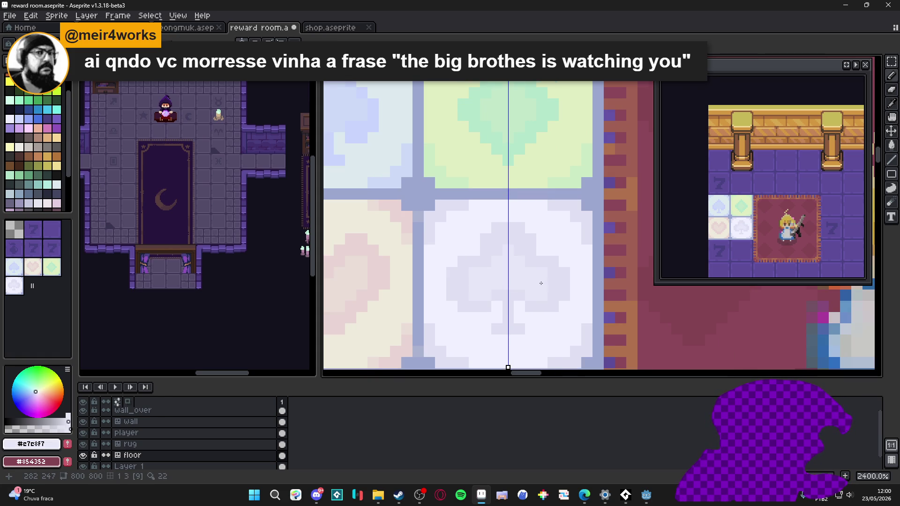
alt+click(490, 294)
alt+click(485, 279)
scroll(502, 265, up, 1)
alt+click(528, 258)
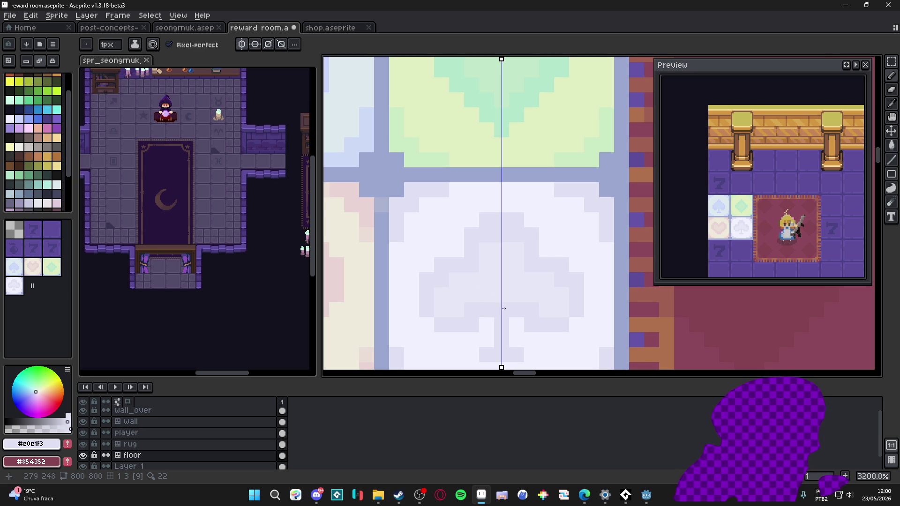
scroll(496, 314, down, 4)
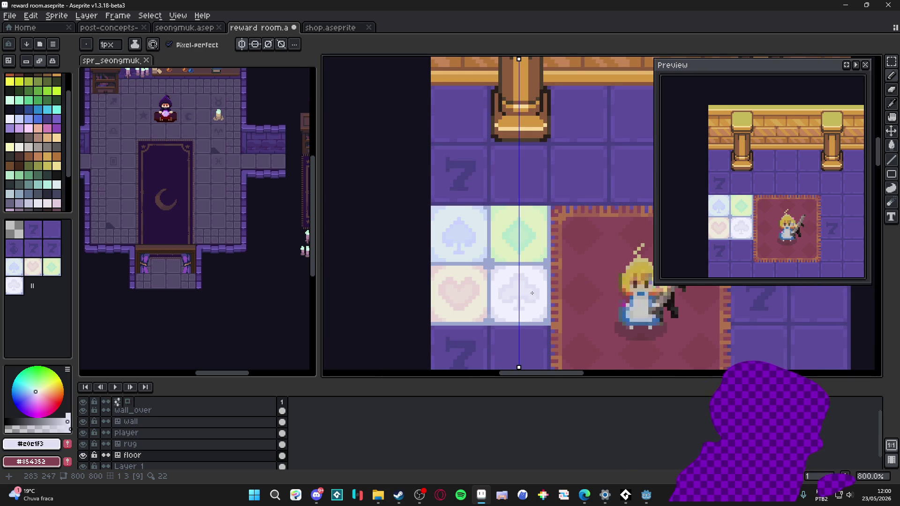
scroll(407, 239, down, 1)
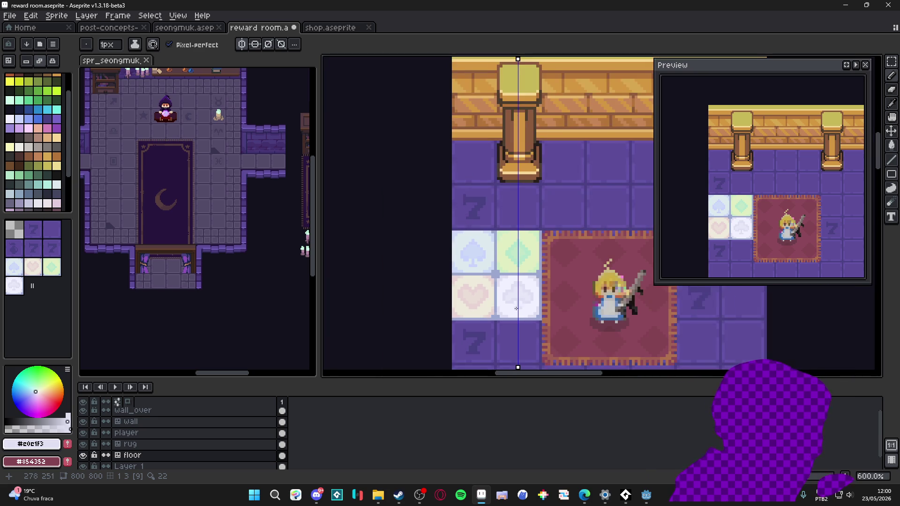
scroll(500, 298, down, 2)
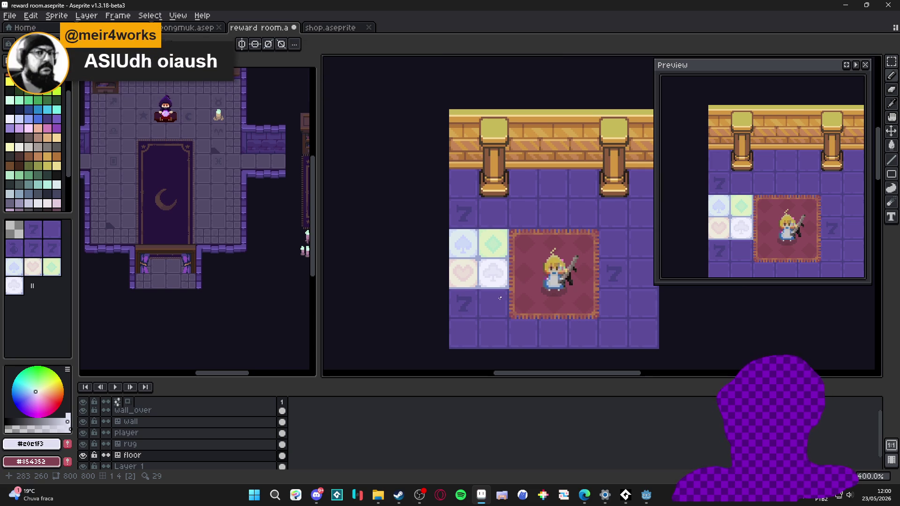
scroll(495, 291, up, 6)
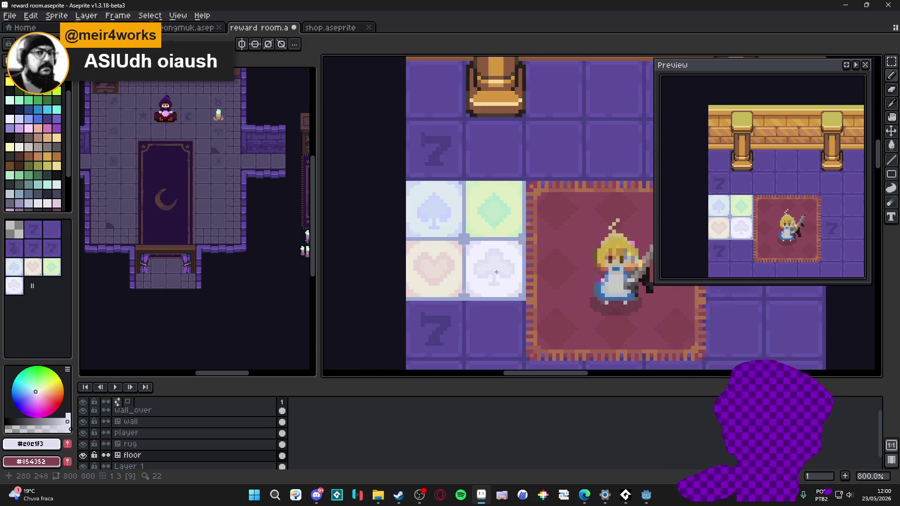
key(alt)
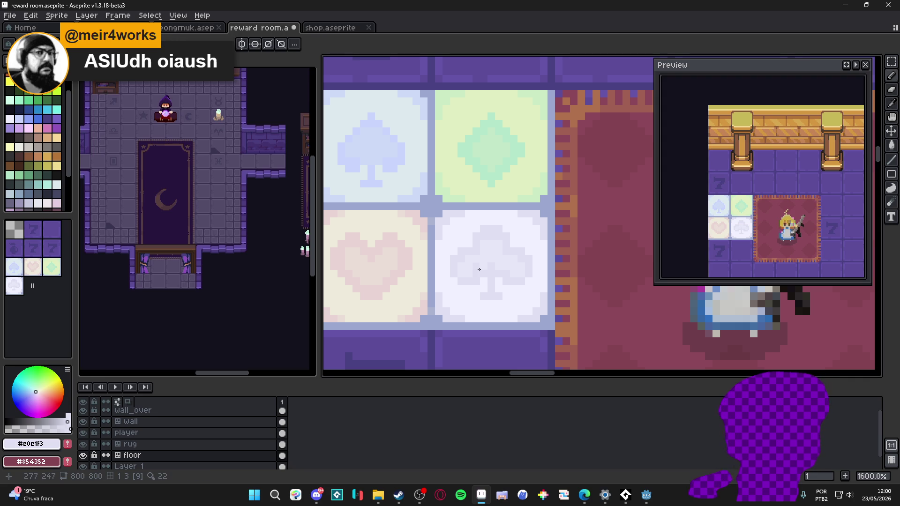
click(242, 44)
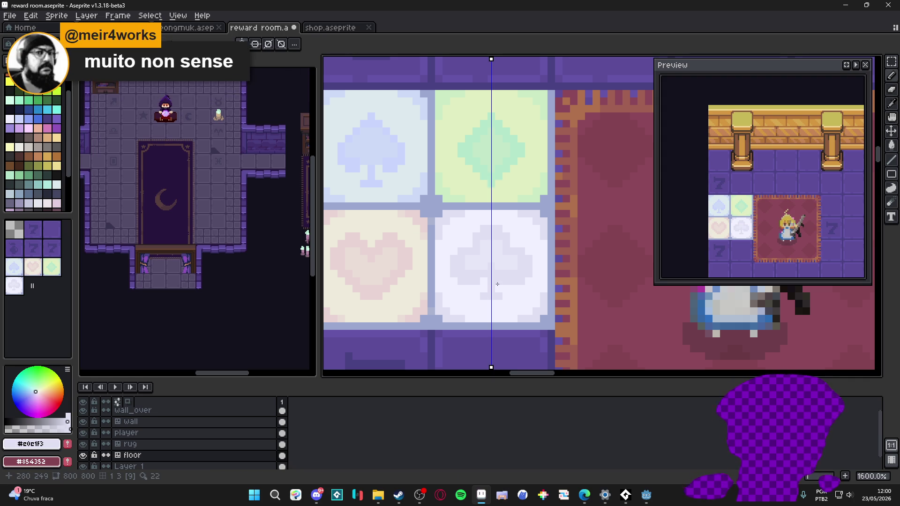
scroll(504, 293, down, 3)
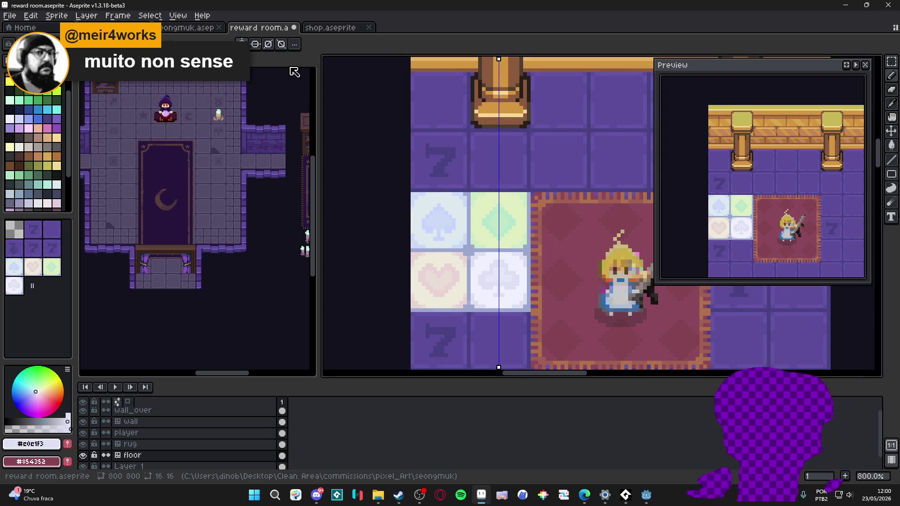
scroll(474, 276, down, 4)
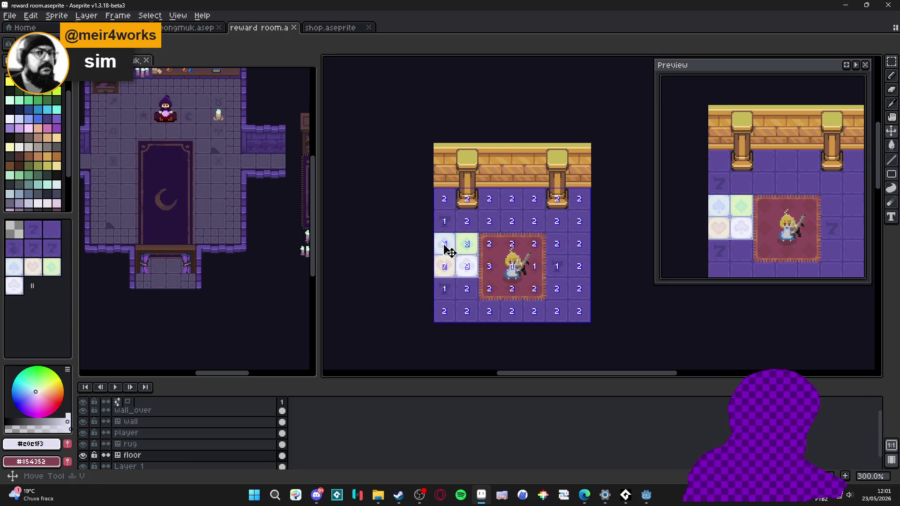
Stamp spade, heart, club and spade tiles along the top floor row, then undo the last ones
click(19, 269)
click(445, 199)
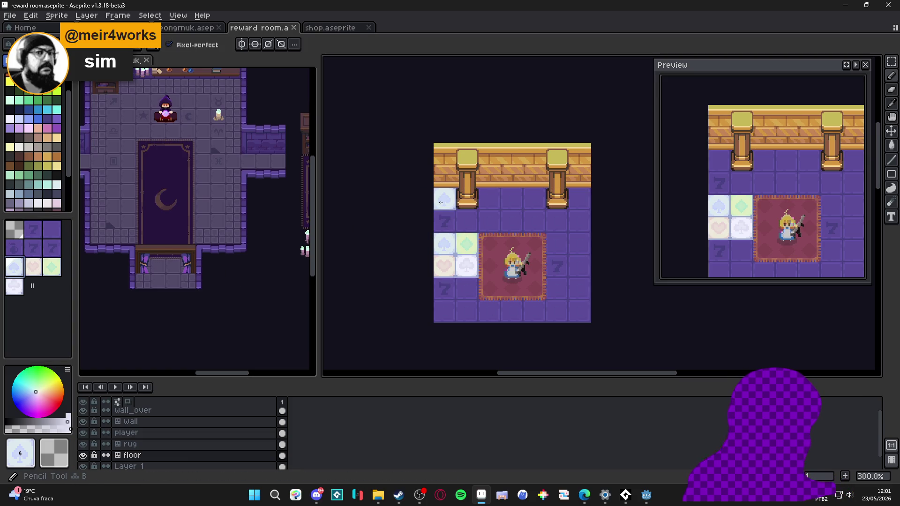
alt+click(469, 242)
alt+click(454, 272)
click(490, 198)
alt+click(471, 270)
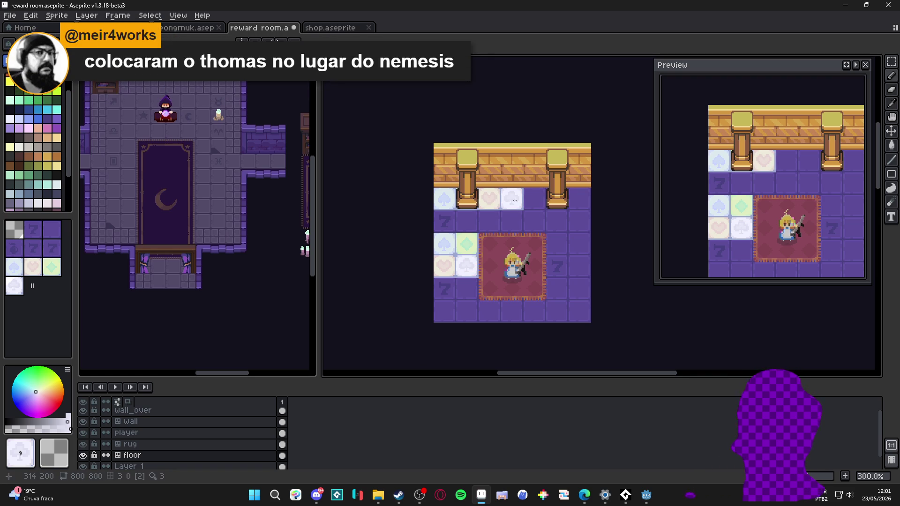
click(514, 208)
alt+click(444, 244)
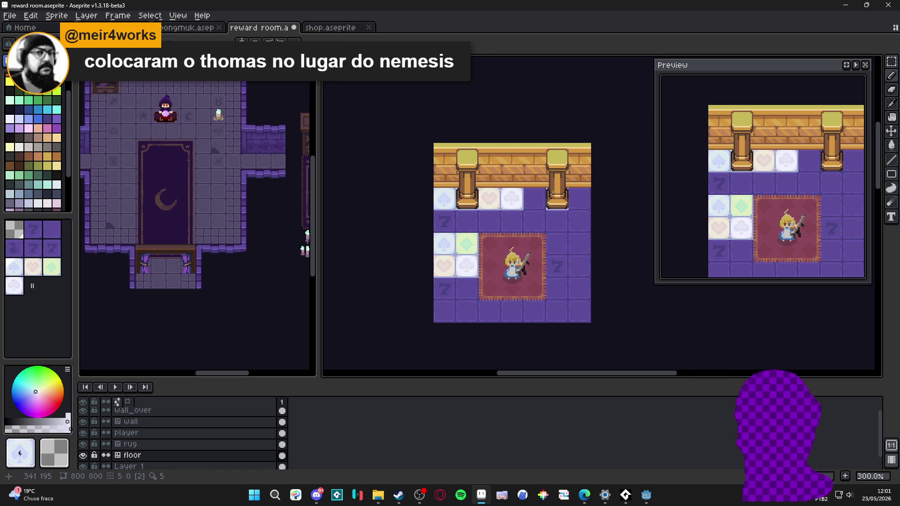
click(534, 199)
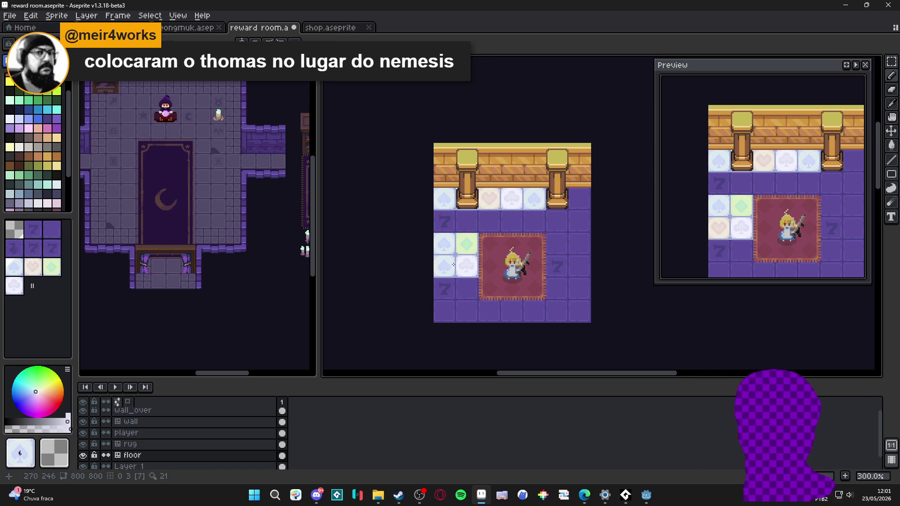
alt+click(466, 243)
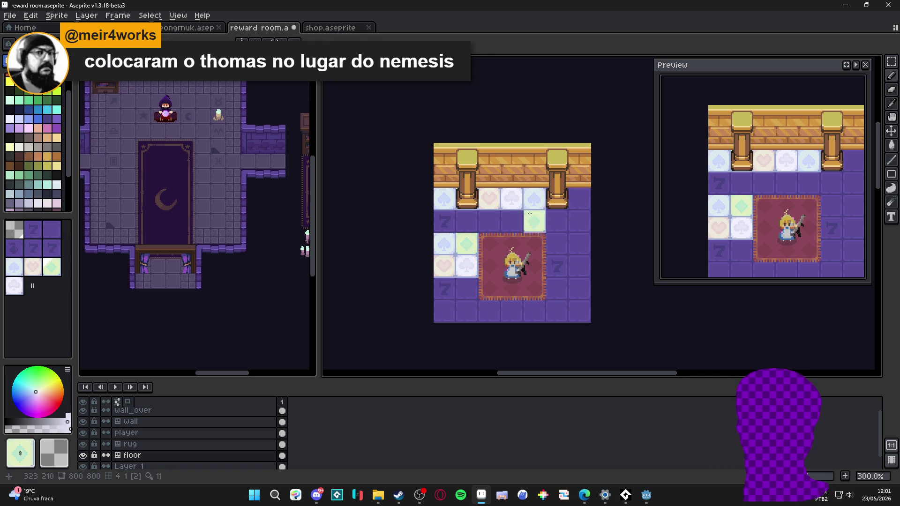
key(ctrl+z)
key(ctrl+z)
key(ctrl+z)
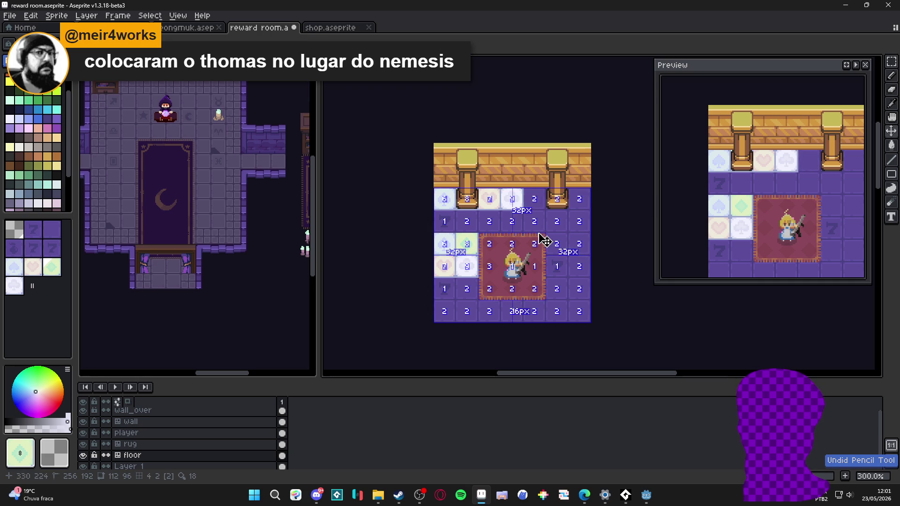
Place diamond, spade and heart tiles along the top row, plus clubs at top-right and bottom-left
click(489, 199)
click(511, 199)
alt+click(441, 266)
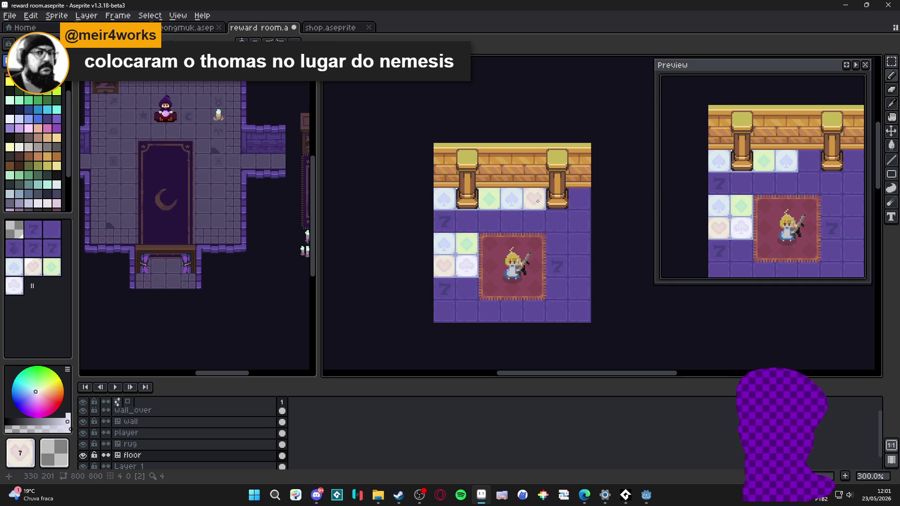
click(534, 198)
click(466, 265)
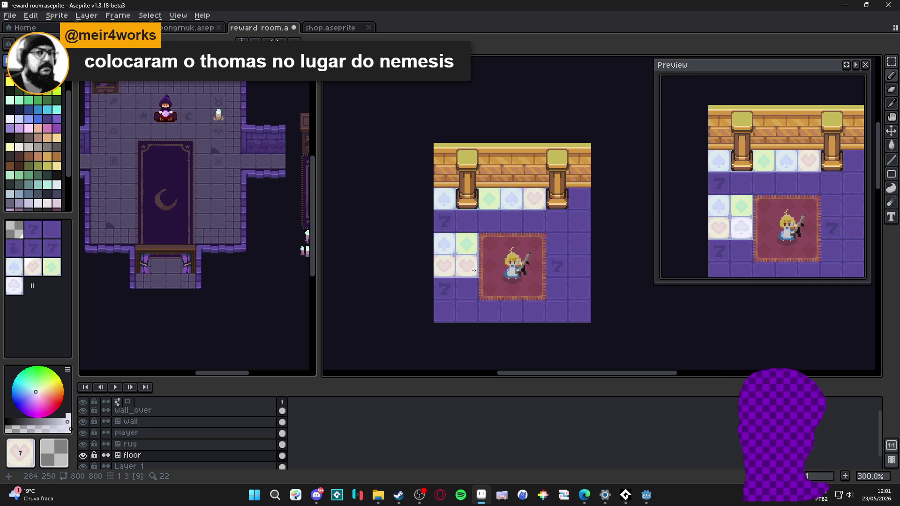
alt+click(467, 263)
click(578, 198)
click(443, 311)
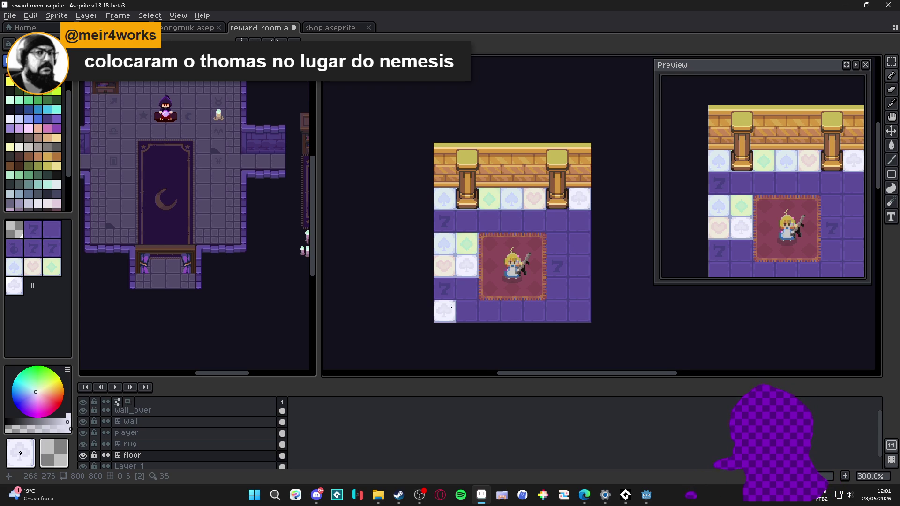
Undo a trial club row, revert the stray club cell to purple floor, and save
drag(483, 298, 463, 296)
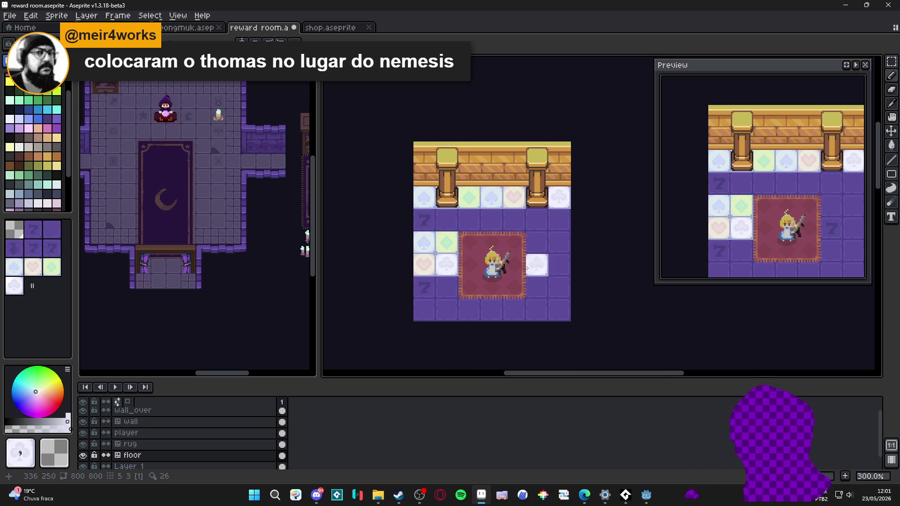
drag(424, 220, 554, 224)
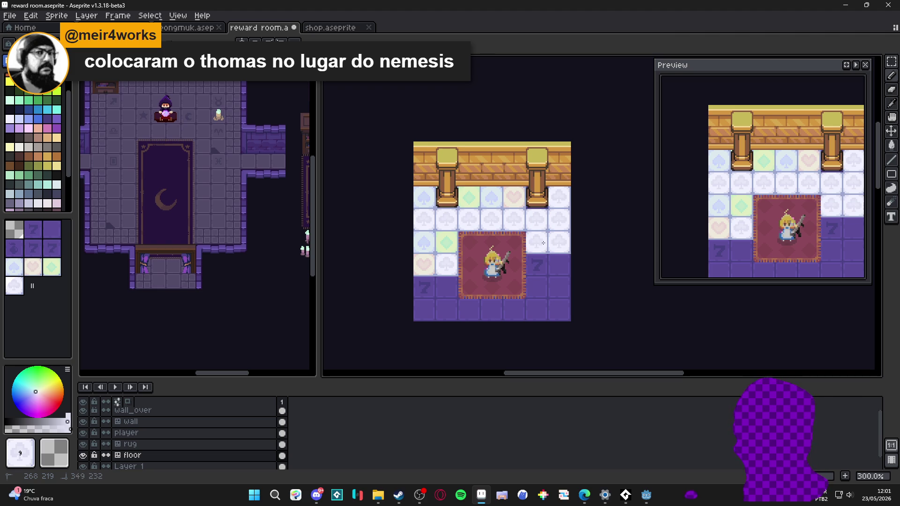
key(ctrl+z)
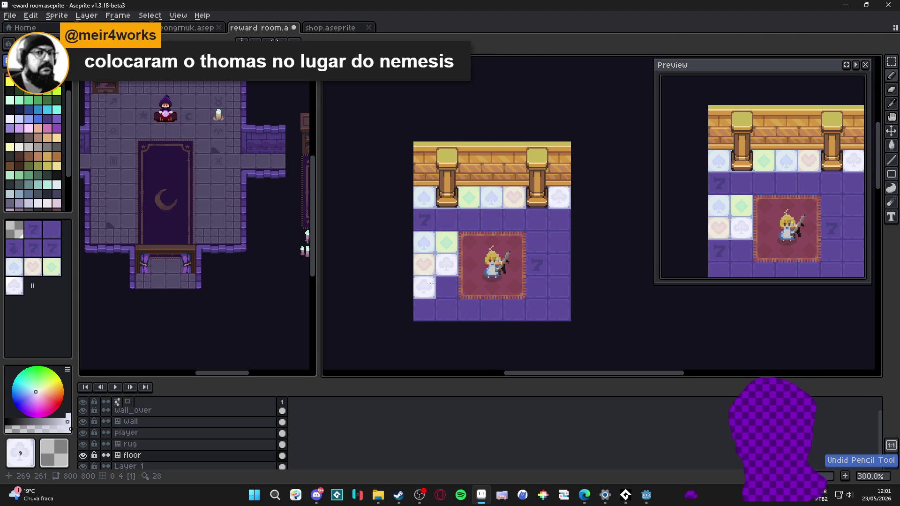
click(408, 267)
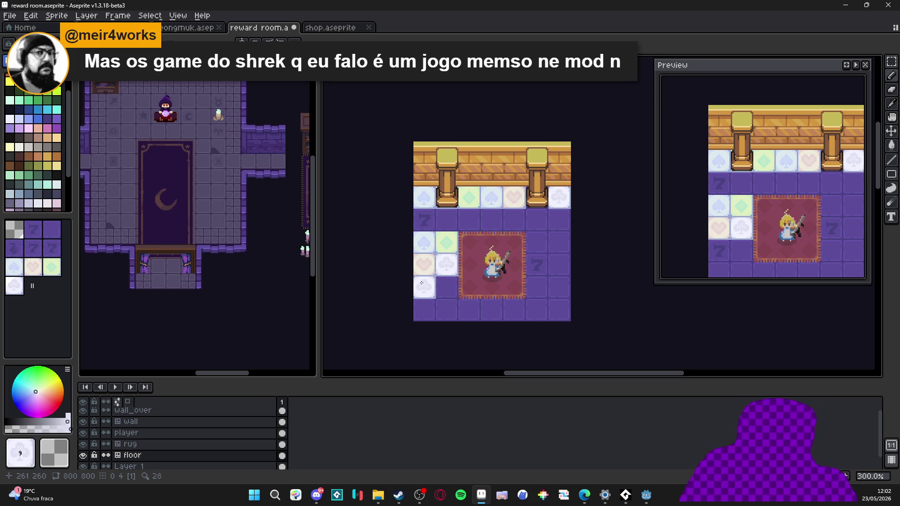
click(421, 282)
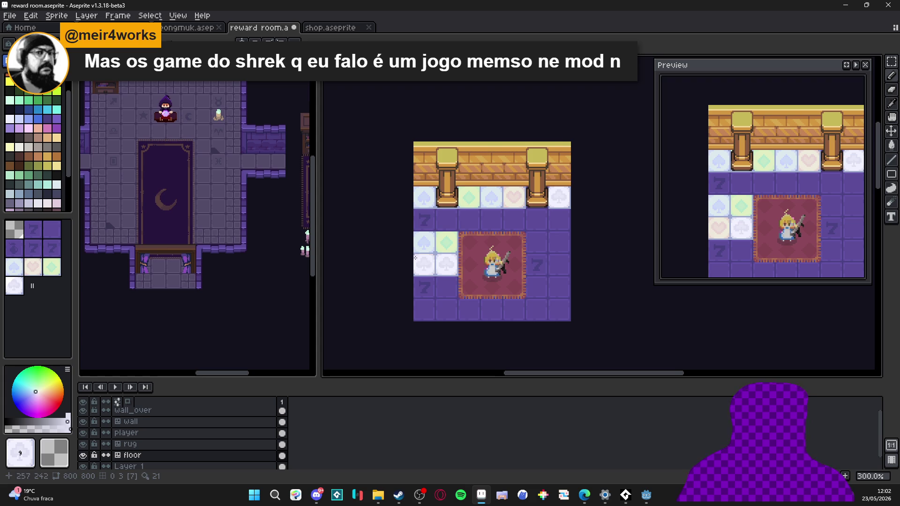
key(ctrl+s)
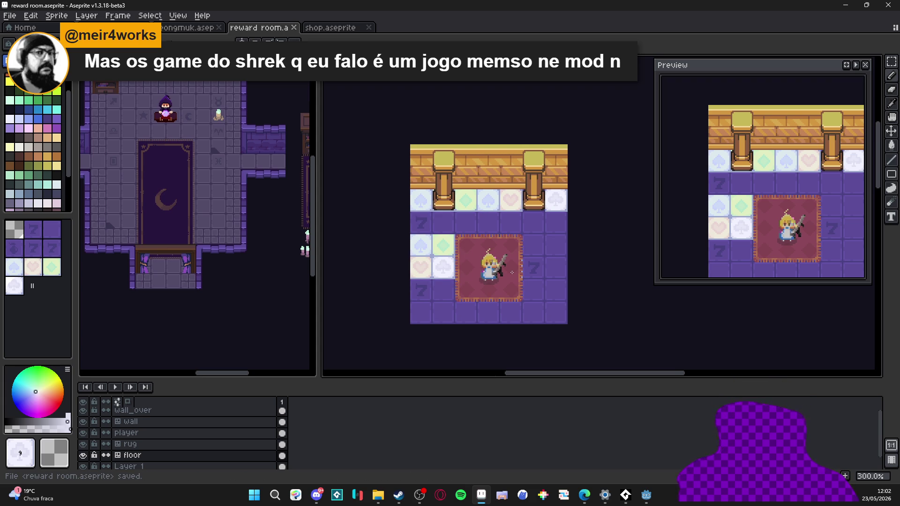
Stamp the purple bomb floor tile onto two cells, below the suit row and near bottom right
drag(477, 276, 450, 234)
scroll(449, 234, down, 1)
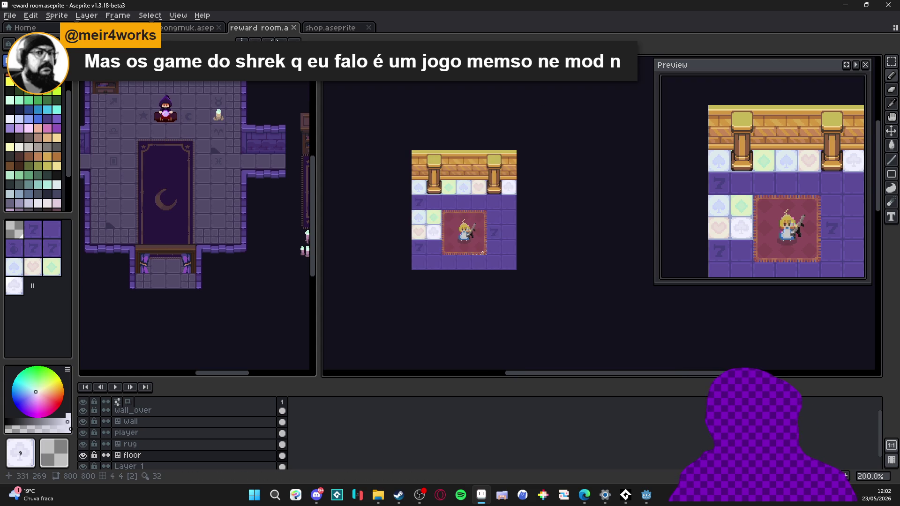
scroll(445, 232, up, 1)
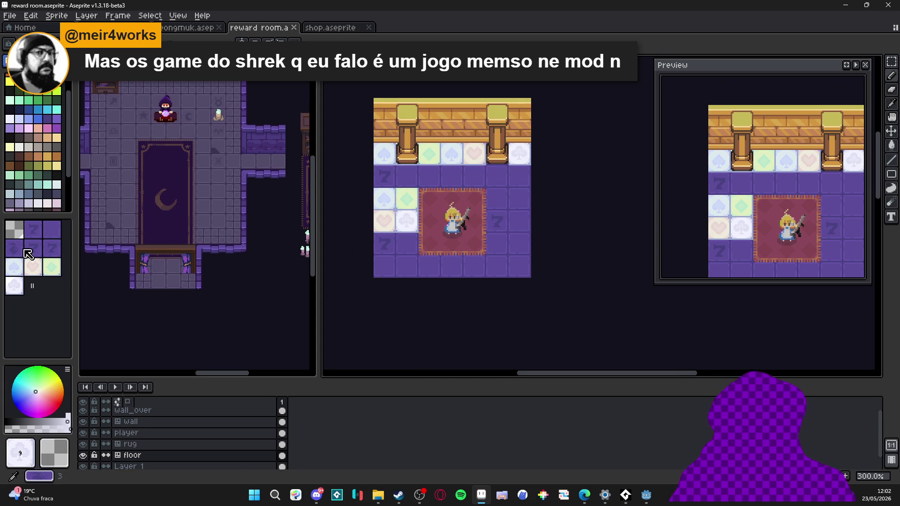
click(14, 248)
click(503, 267)
click(453, 177)
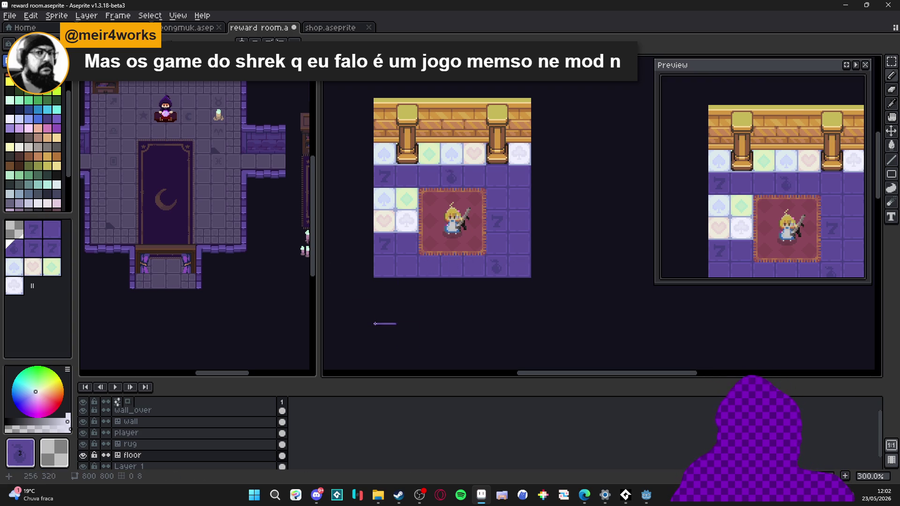